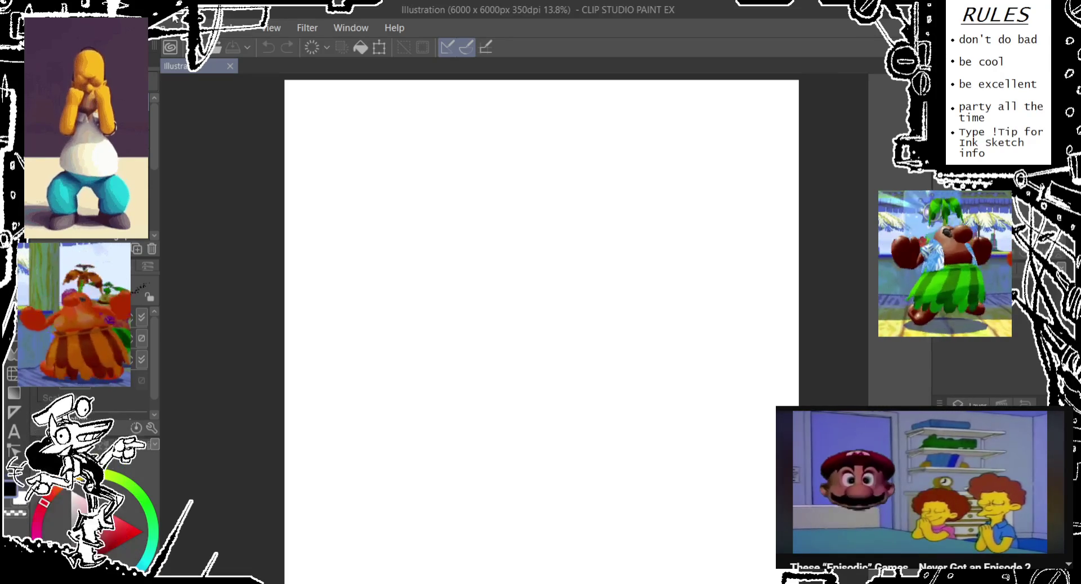
# - Zoom the blank canvas from 13.8% to 33.3% and draw a long curving stroke across the head top
pyautogui.scroll(3, 311, 214)
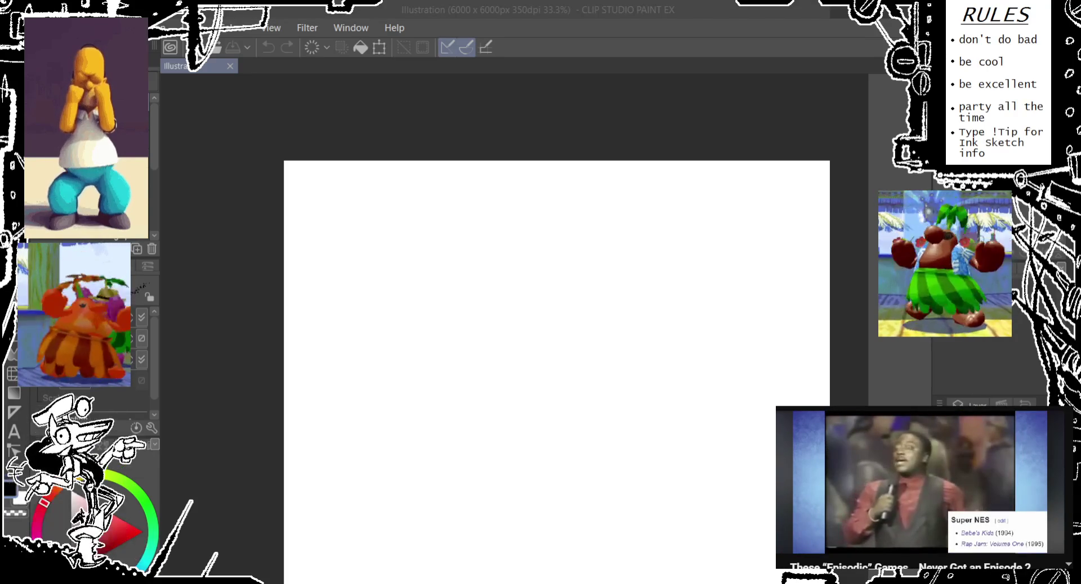
pyautogui.scroll(1, 397, 149)
pyautogui.scroll(-1, 382, 181)
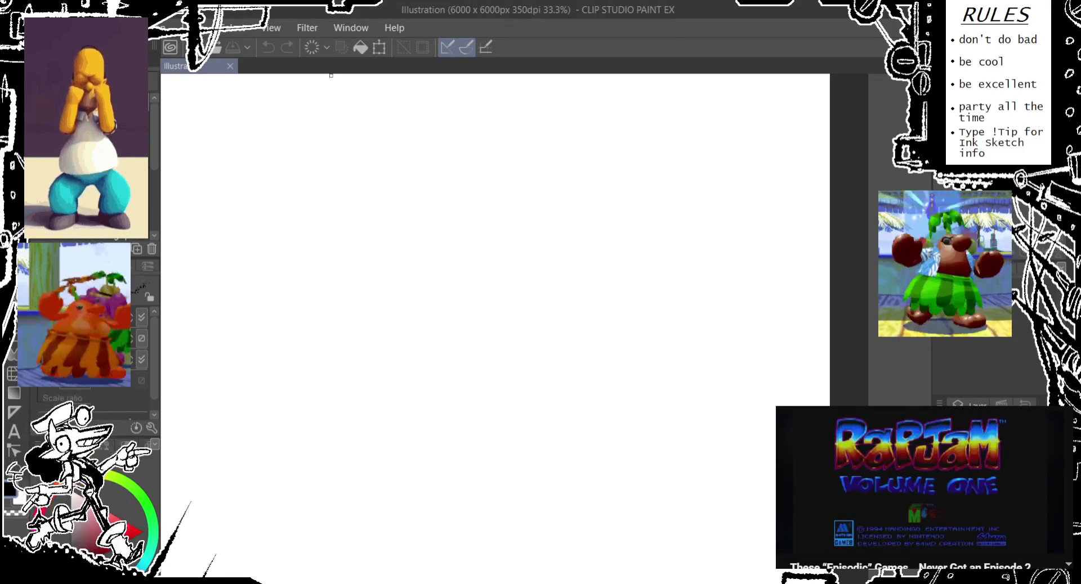
pyautogui.moveTo(242, 198); pyautogui.dragTo(471, 121)
# - Replace the long stroke with a sloping forehead and brow curve
pyautogui.hotkey('ctrl', 'z')
pyautogui.moveTo(229, 158)
pyautogui.mouseDown()
pyautogui.moveTo(486, 103)
pyautogui.moveTo(235, 160)
pyautogui.moveTo(242, 237)
pyautogui.mouseUp()
pyautogui.hotkey('ctrl', 'z')
pyautogui.moveTo(230, 160); pyautogui.dragTo(246, 239)
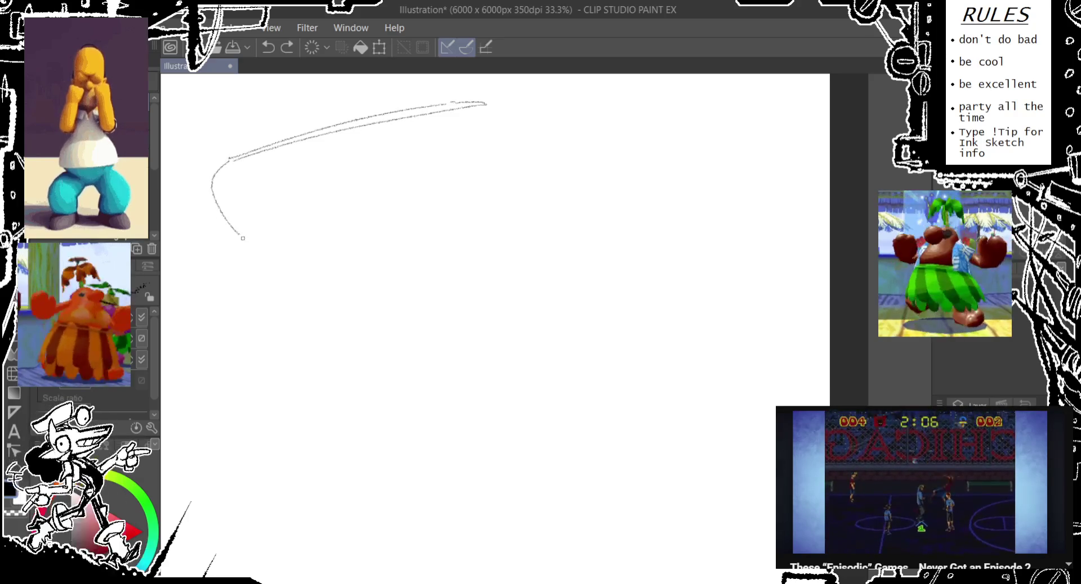
pyautogui.moveTo(258, 157)
pyautogui.mouseDown()
pyautogui.moveTo(282, 169)
pyautogui.moveTo(304, 160)
pyautogui.mouseUp()
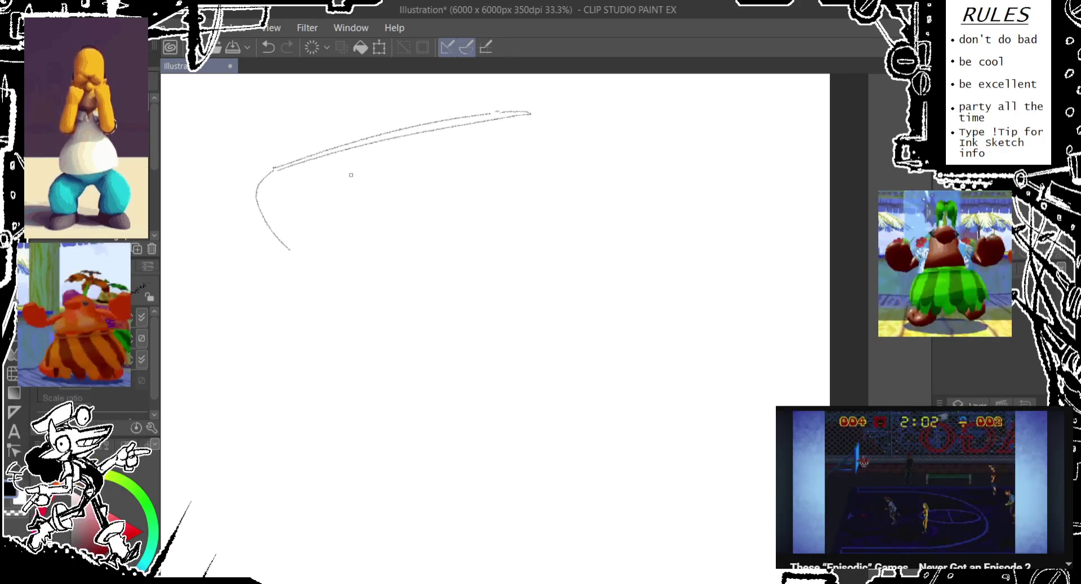
# - Sketch the line down the bridge of the nose, undoing failed attempts
pyautogui.moveTo(314, 228); pyautogui.dragTo(252, 344)
pyautogui.hotkey('ctrl', 'z')
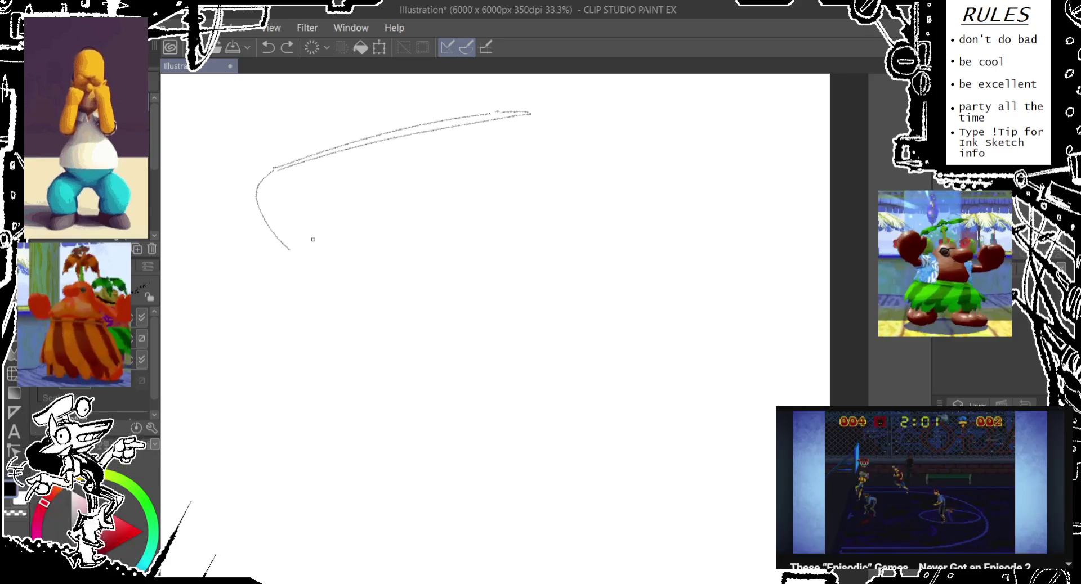
pyautogui.moveTo(289, 265); pyautogui.dragTo(281, 312)
pyautogui.hotkey('ctrl', 'z')
pyautogui.moveTo(314, 243); pyautogui.dragTo(282, 314)
pyautogui.moveTo(357, 221); pyautogui.dragTo(325, 310)
pyautogui.hotkey('ctrl', 'z')
# - Try strokes at the eye area and the underside of the nose, undoing the misses
pyautogui.hotkey('ctrl', 'z')
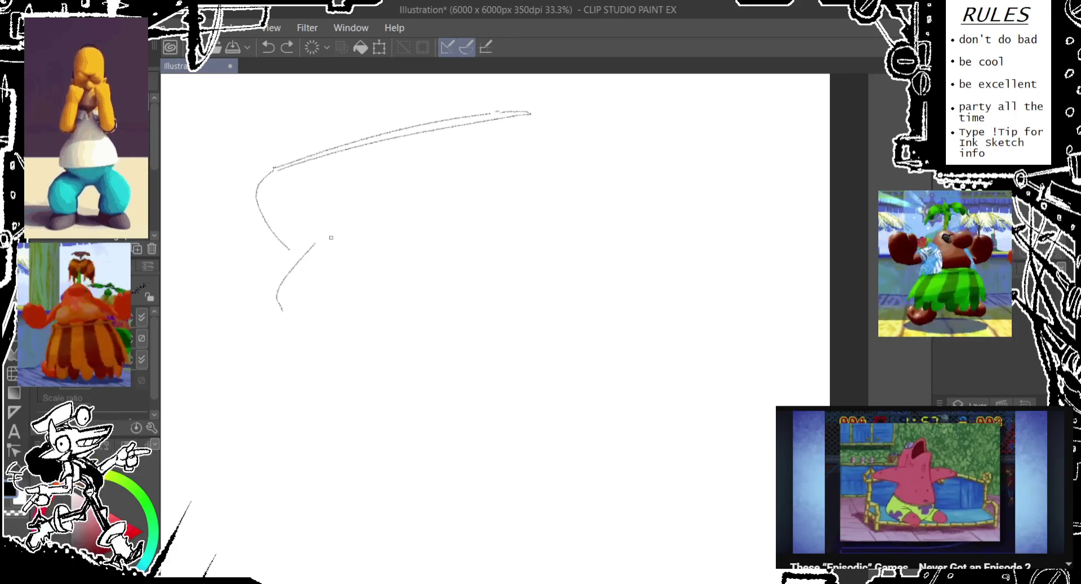
pyautogui.moveTo(331, 235); pyautogui.dragTo(341, 282)
pyautogui.hotkey('ctrl', 'z')
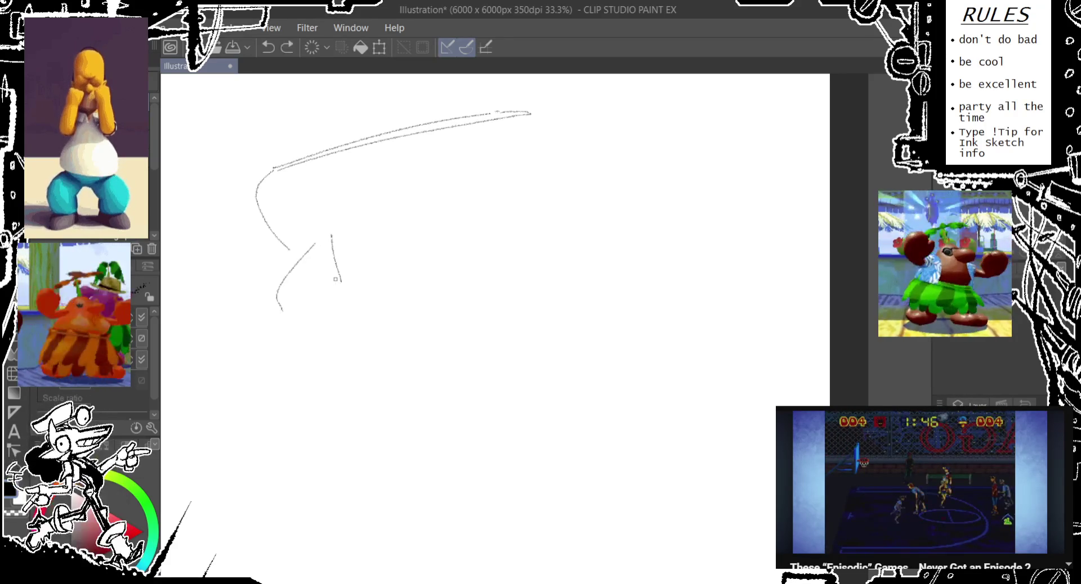
pyautogui.hotkey('ctrl', 'y')
pyautogui.hotkey('ctrl', 'z')
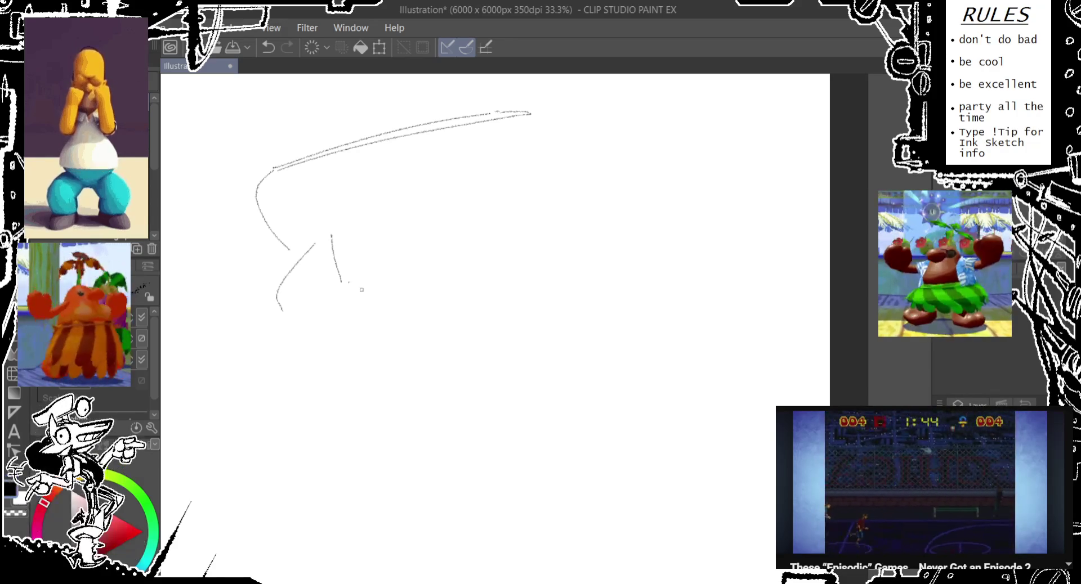
pyautogui.moveTo(349, 284)
pyautogui.mouseDown()
pyautogui.moveTo(388, 298)
pyautogui.moveTo(311, 304)
pyautogui.moveTo(333, 309)
pyautogui.mouseUp()
pyautogui.hotkey('ctrl', 'z')
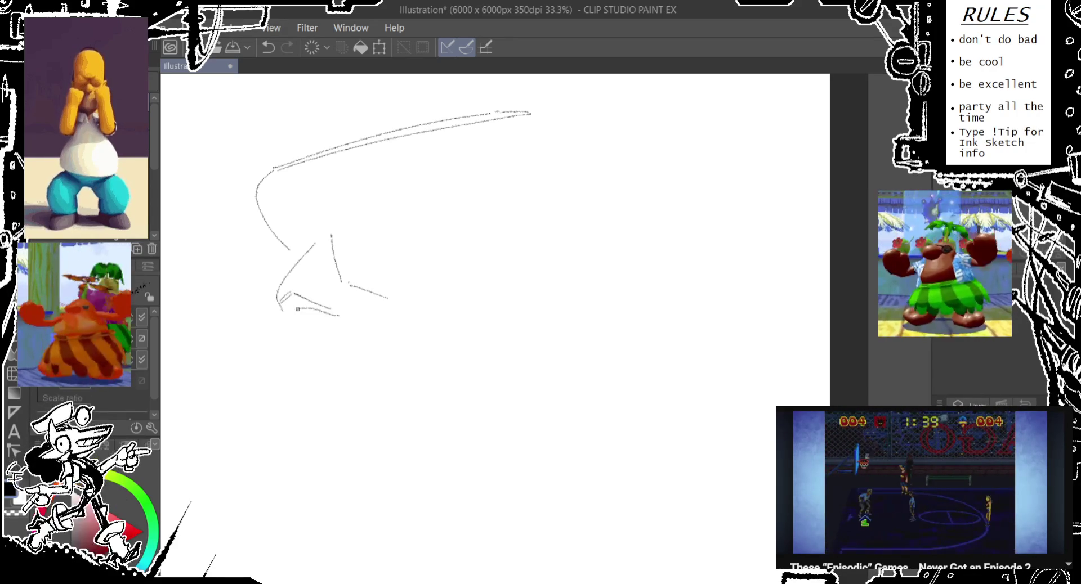
pyautogui.hotkey('ctrl', 'z')
# - Attempt the nose-to-lips line and the line between the lips, undoing bad strokes
pyautogui.moveTo(237, 402); pyautogui.dragTo(284, 322)
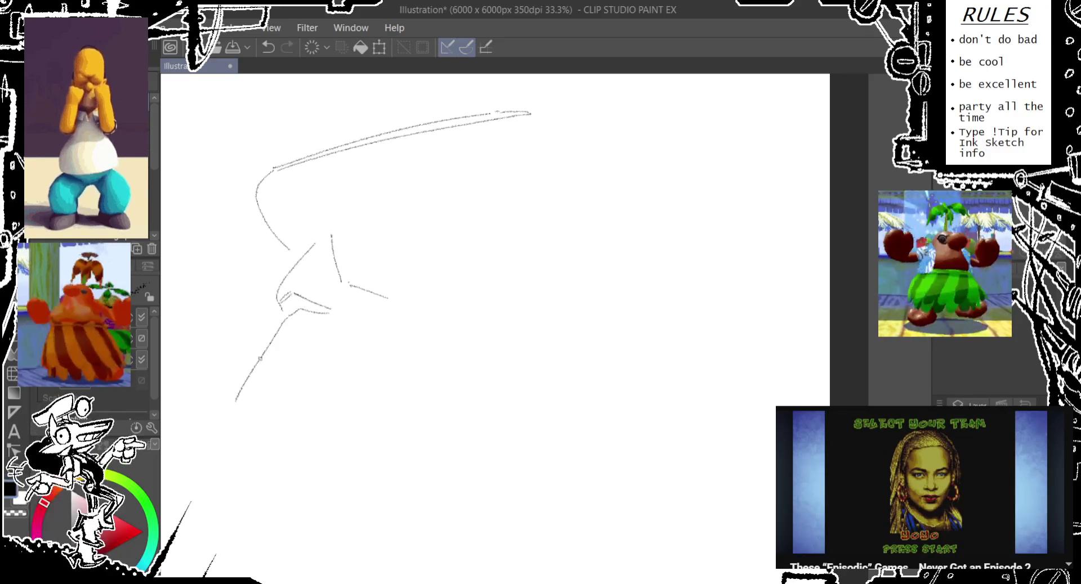
pyautogui.hotkey('ctrl', 'z')
pyautogui.moveTo(245, 393)
pyautogui.mouseDown()
pyautogui.moveTo(285, 324)
pyautogui.moveTo(243, 385)
pyautogui.mouseUp()
pyautogui.hotkey('ctrl', 'z')
pyautogui.moveTo(296, 347)
pyautogui.mouseDown()
pyautogui.moveTo(291, 398)
pyautogui.moveTo(301, 404)
pyautogui.mouseUp()
pyautogui.hotkey('ctrl', 'z')
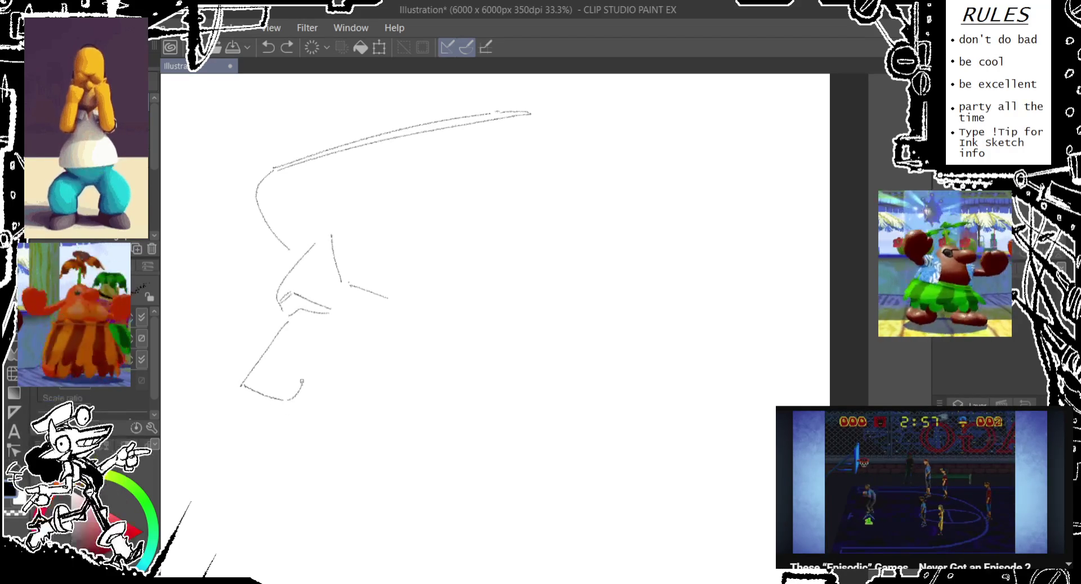
pyautogui.moveTo(319, 349)
pyautogui.mouseDown()
pyautogui.moveTo(310, 318)
pyautogui.moveTo(309, 340)
pyautogui.moveTo(304, 334)
pyautogui.moveTo(339, 332)
pyautogui.moveTo(315, 363)
pyautogui.mouseUp()
pyautogui.hotkey('ctrl', 'z')
# - Draw the lower lip, the mouth corner and a small chin mark
pyautogui.hotkey('ctrl', 'z')
pyautogui.hotkey('ctrl', 'z')
pyautogui.moveTo(308, 338); pyautogui.dragTo(304, 369)
pyautogui.hotkey('ctrl', 'z')
pyautogui.moveTo(308, 332); pyautogui.dragTo(312, 363)
pyautogui.moveTo(241, 382); pyautogui.dragTo(257, 392)
pyautogui.hotkey('ctrl', 'z')
pyautogui.hotkey('ctrl', 'z')
# - Sketch the chin line below the mouth and the line under the chin
pyautogui.click(262, 417)
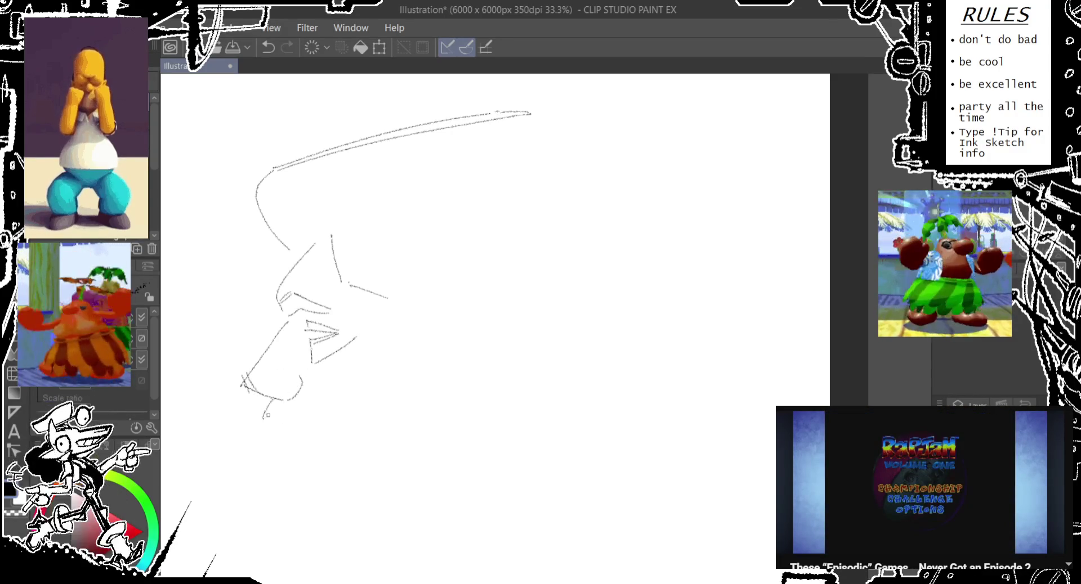
pyautogui.moveTo(285, 408)
pyautogui.mouseDown()
pyautogui.moveTo(318, 444)
pyautogui.moveTo(268, 410)
pyautogui.mouseUp()
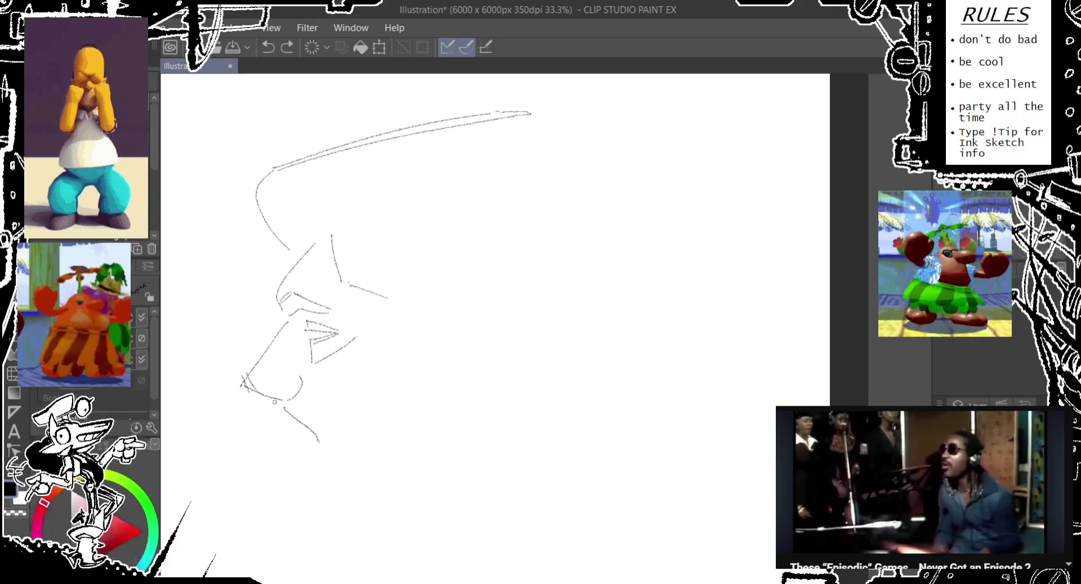
pyautogui.moveTo(268, 410); pyautogui.dragTo(320, 449)
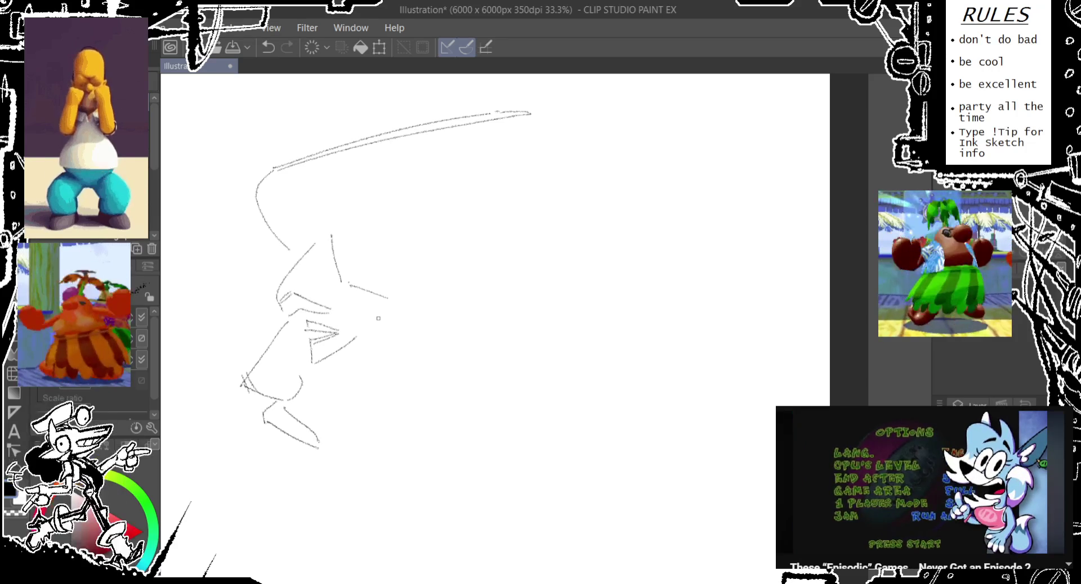
# - Try cheekbone, cheek and back-of-jaw lines, undoing each miss
pyautogui.moveTo(349, 292); pyautogui.dragTo(396, 310)
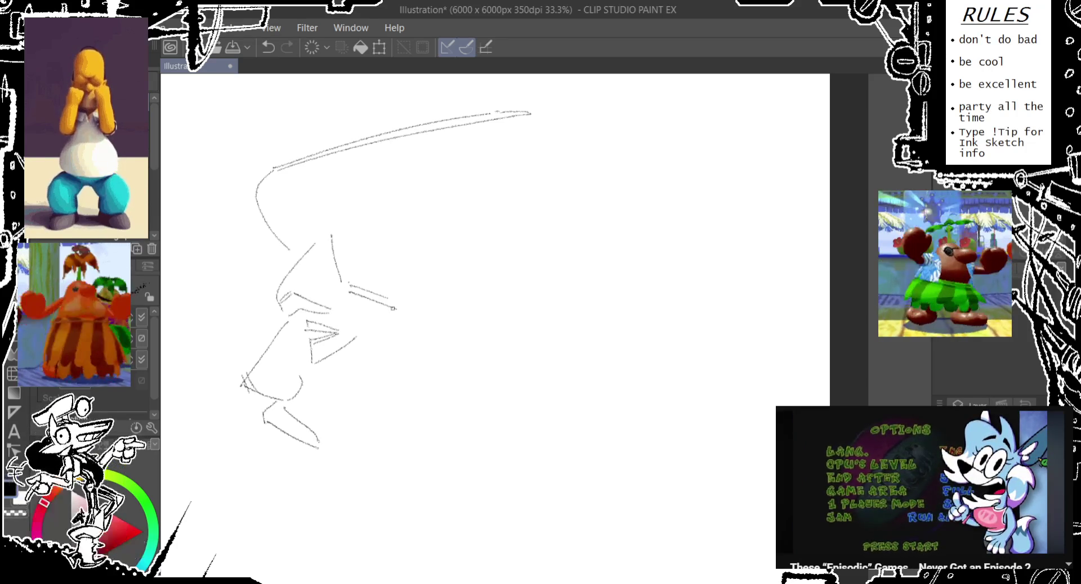
pyautogui.hotkey('ctrl', 'z')
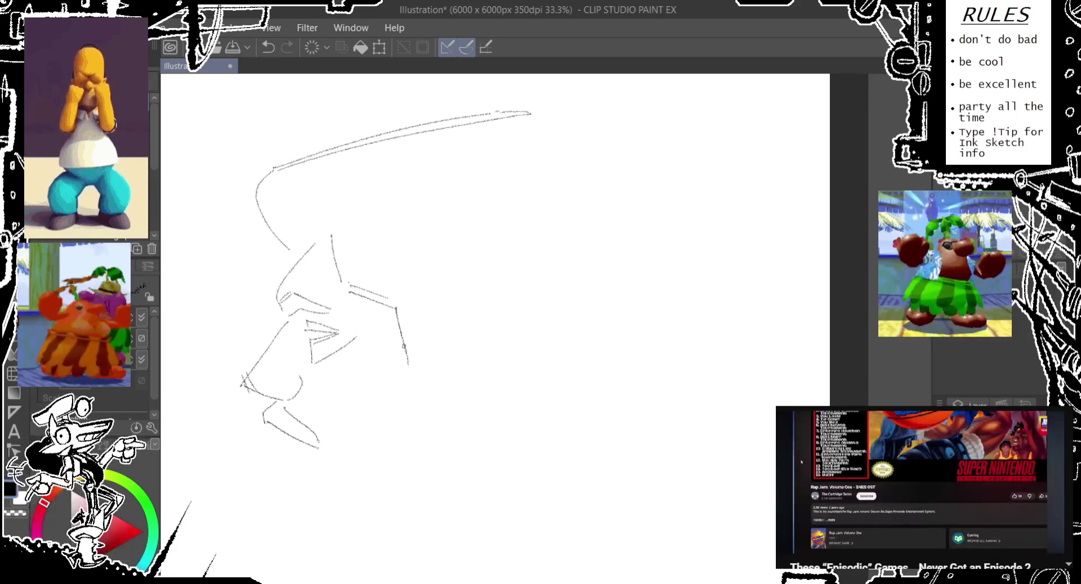
pyautogui.moveTo(397, 310)
pyautogui.mouseDown()
pyautogui.moveTo(401, 328)
pyautogui.moveTo(473, 340)
pyautogui.mouseUp()
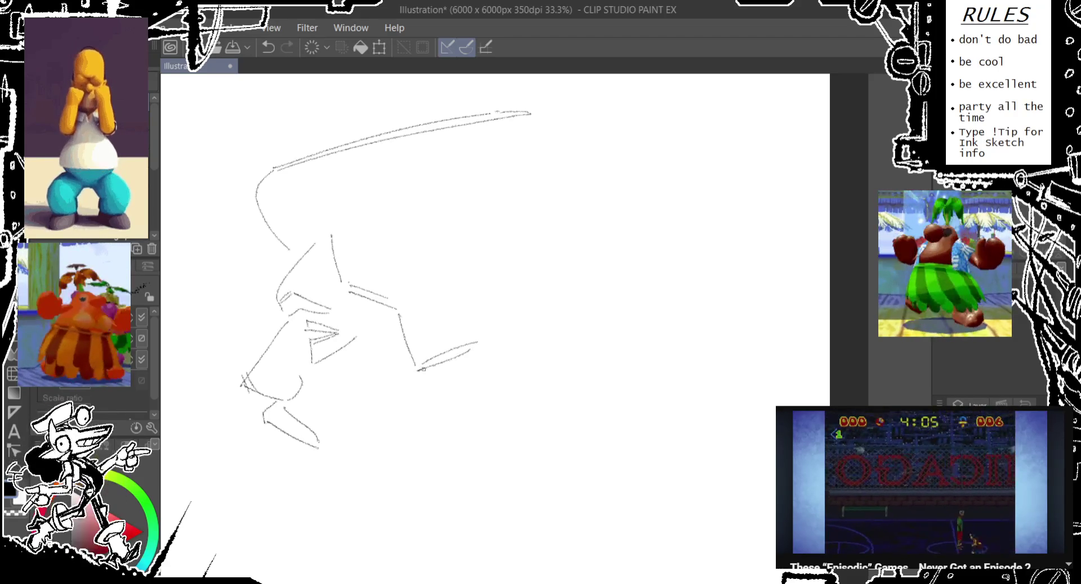
pyautogui.hotkey('ctrl', 'z')
pyautogui.moveTo(424, 367); pyautogui.dragTo(457, 357)
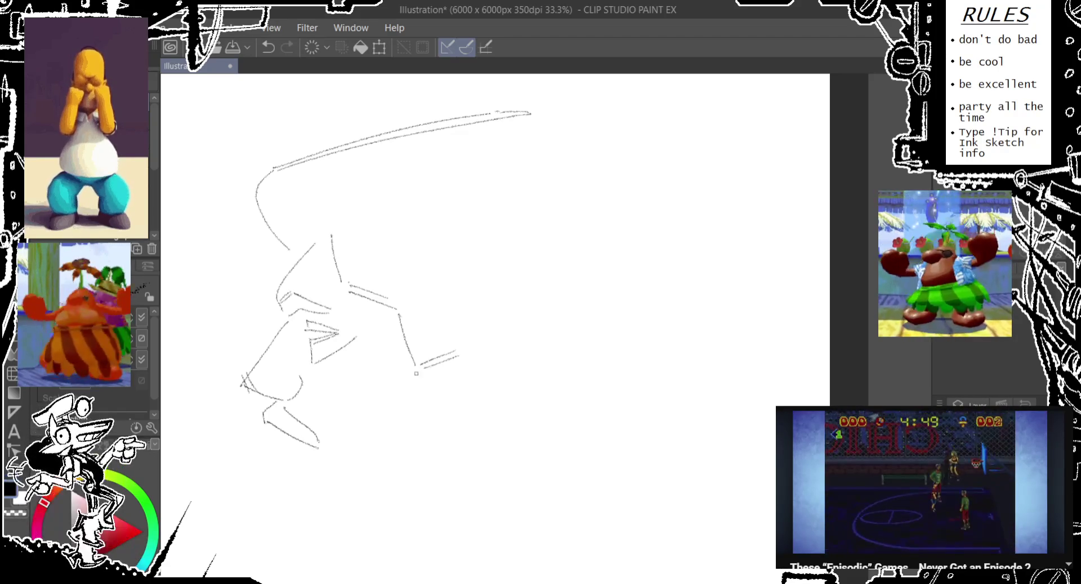
pyautogui.hotkey('ctrl', 'z')
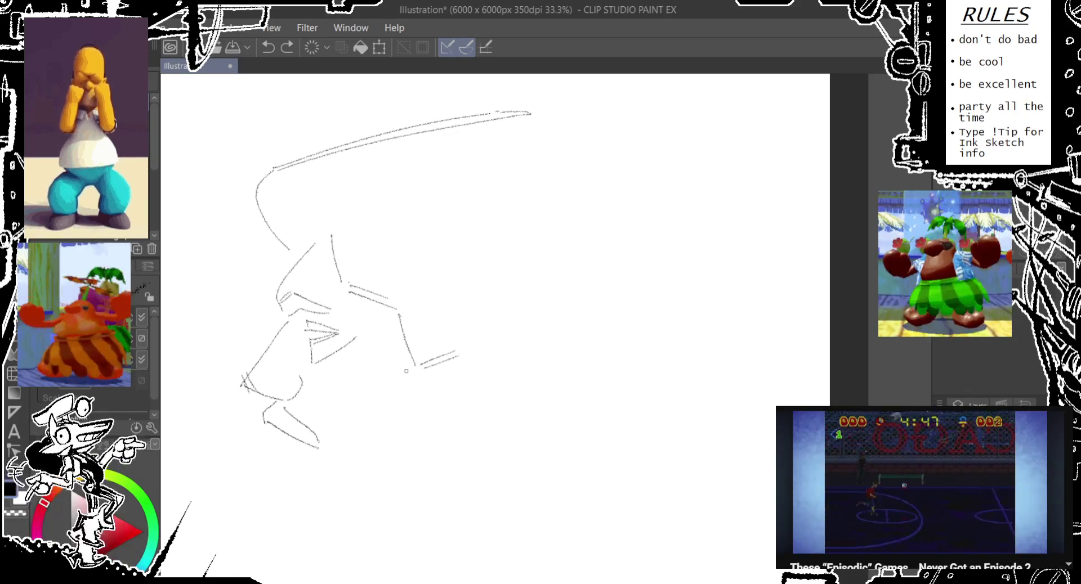
# - Draw the jawline toward the chin and sketch the throat below it
pyautogui.moveTo(408, 372)
pyautogui.mouseDown()
pyautogui.moveTo(381, 410)
pyautogui.moveTo(358, 405)
pyautogui.mouseUp()
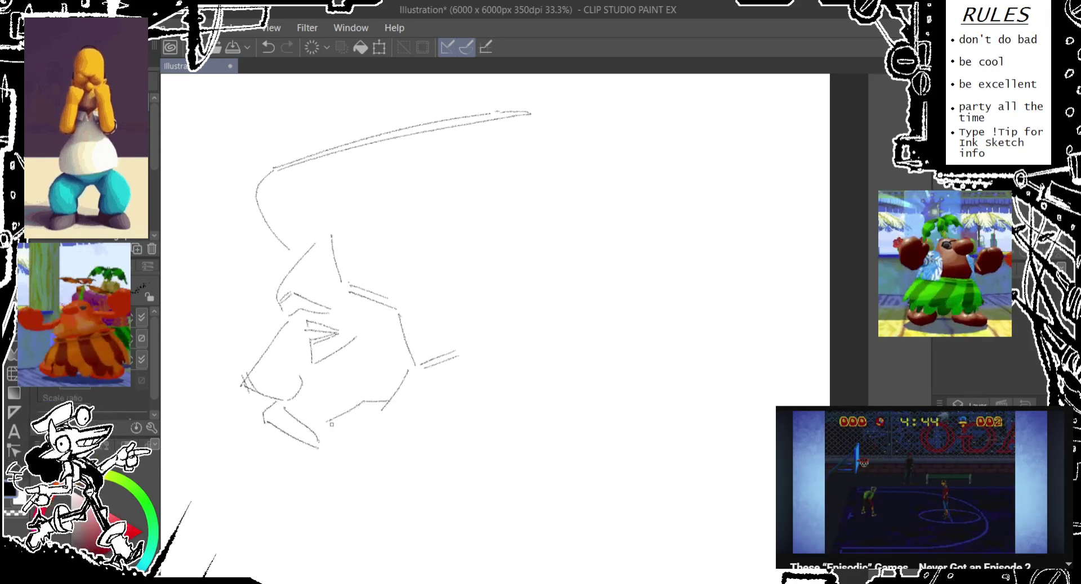
pyautogui.hotkey('ctrl', 'z')
pyautogui.moveTo(336, 420)
pyautogui.mouseDown()
pyautogui.moveTo(329, 450)
pyautogui.moveTo(291, 451)
pyautogui.mouseUp()
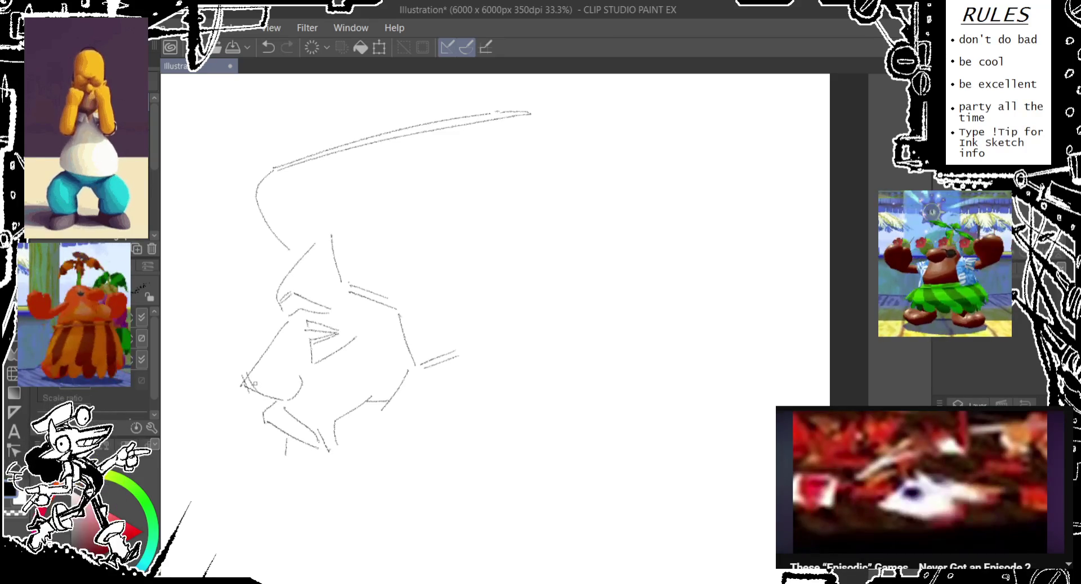
pyautogui.hotkey('ctrl', 'z')
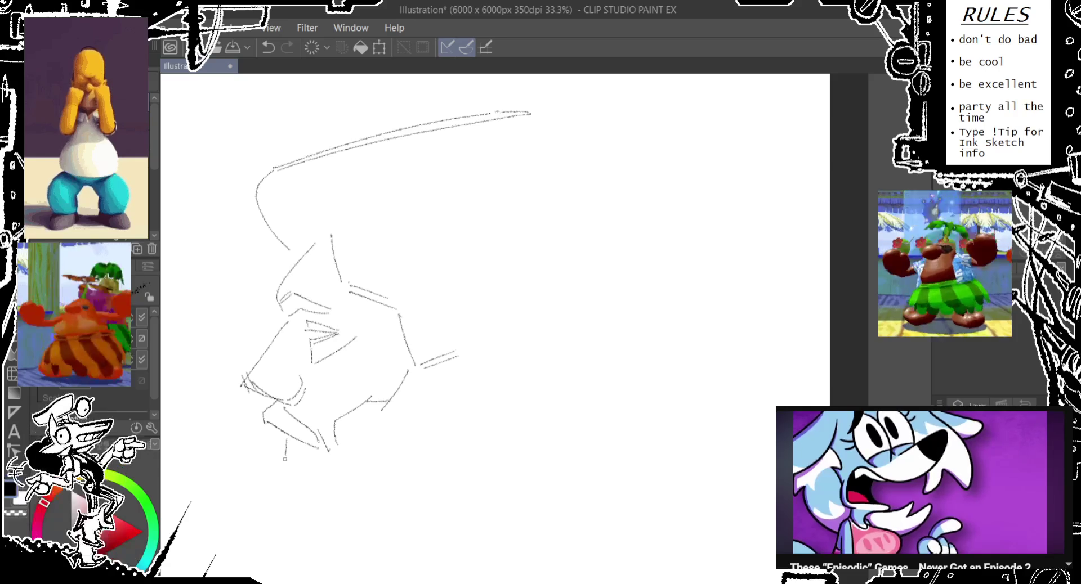
pyautogui.moveTo(285, 457); pyautogui.dragTo(298, 476)
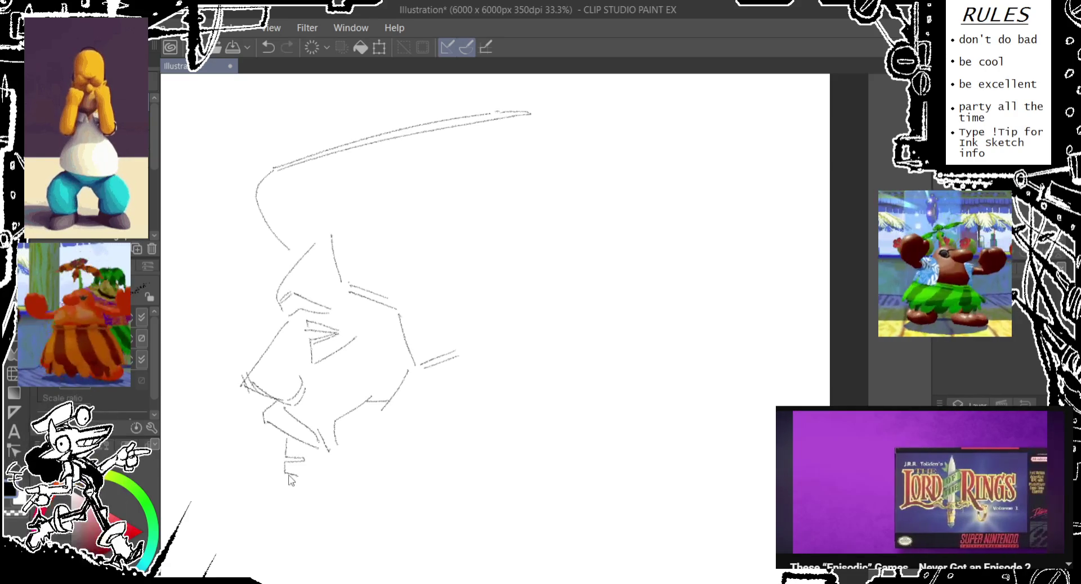
pyautogui.moveTo(284, 469); pyautogui.dragTo(297, 478)
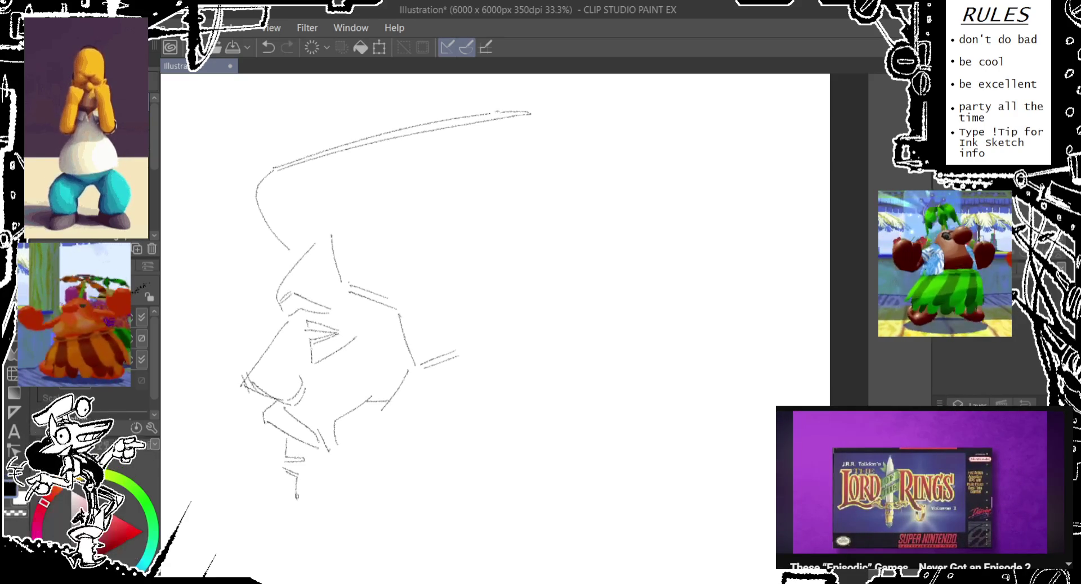
pyautogui.hotkey('ctrl', 'z')
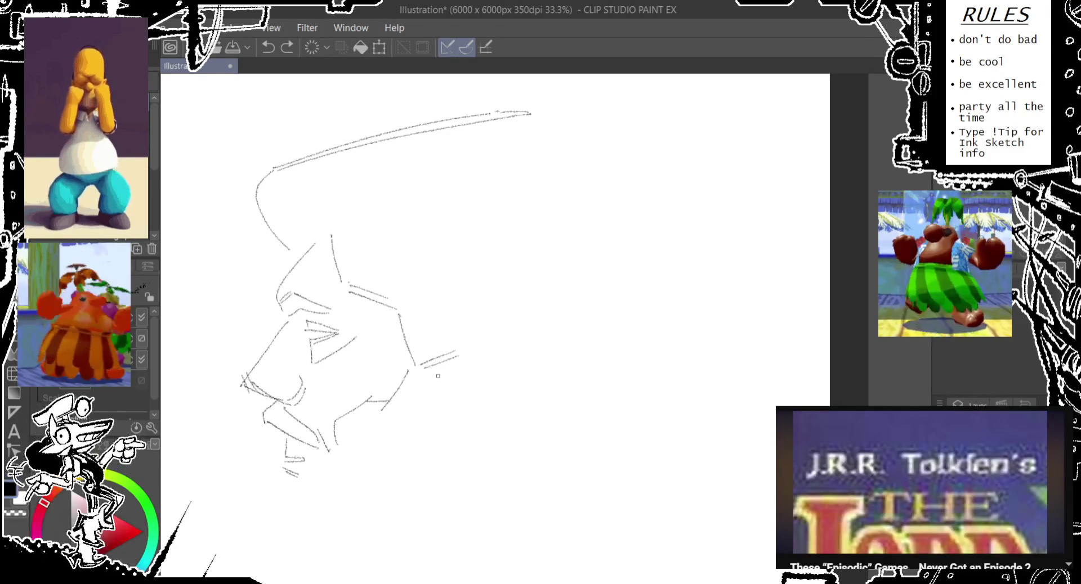
# - Add a neck line behind the jaw and sketch the back-of-head shape
pyautogui.moveTo(437, 417); pyautogui.dragTo(472, 351)
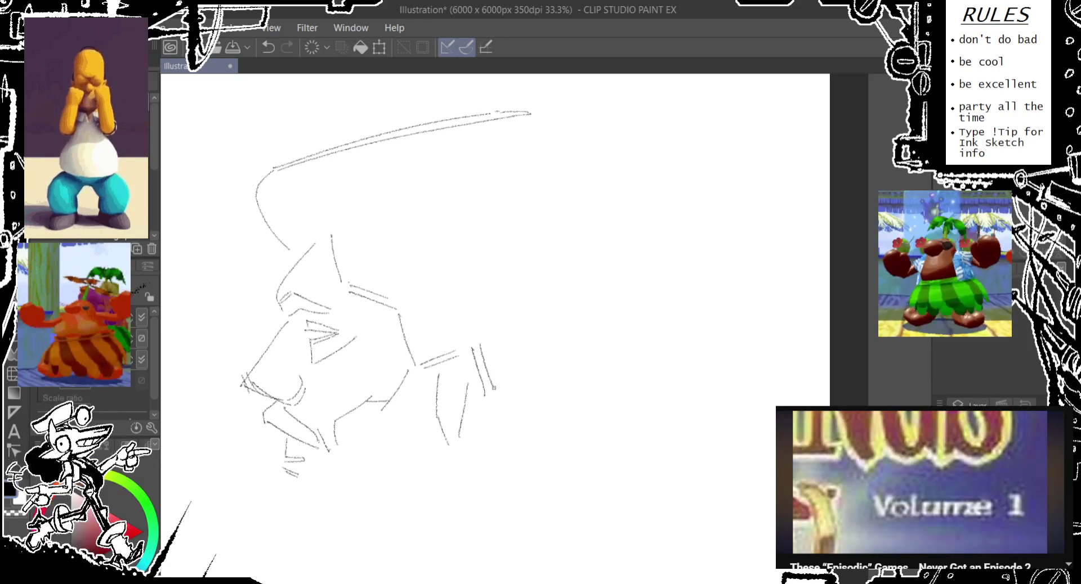
pyautogui.hotkey('ctrl', 'z')
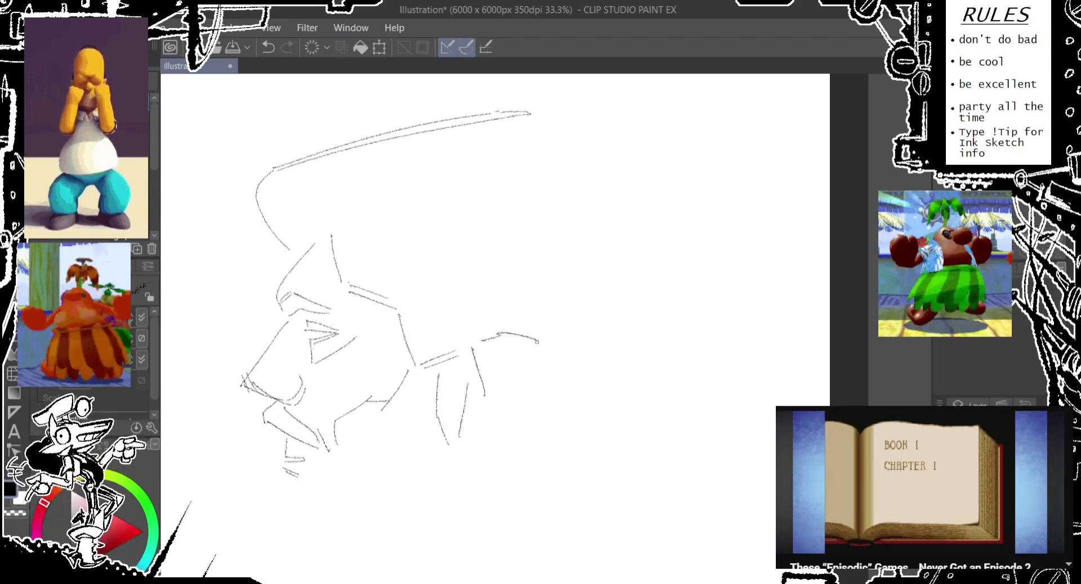
pyautogui.moveTo(500, 332); pyautogui.dragTo(482, 444)
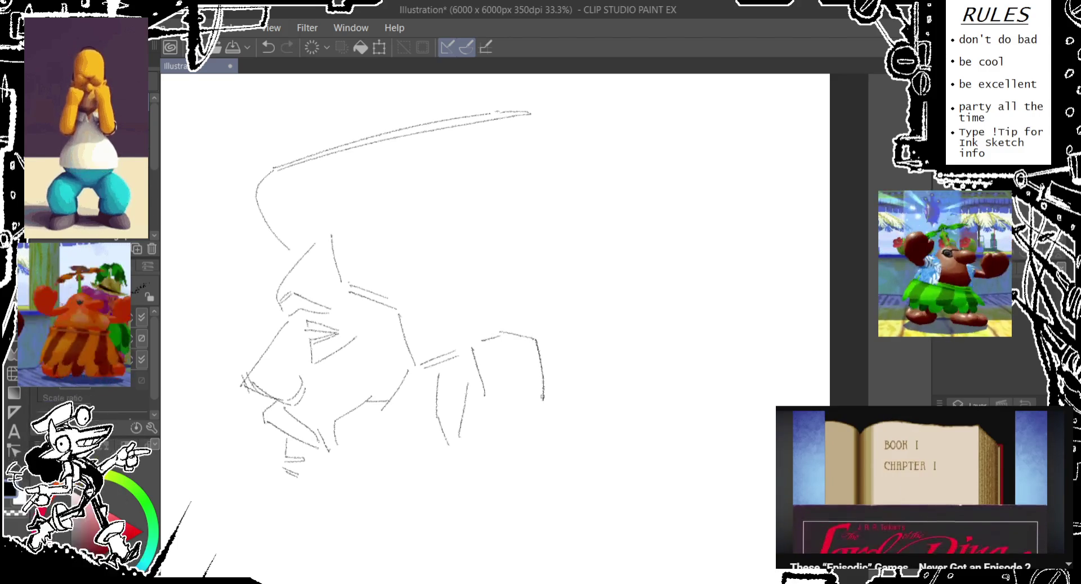
# - Draw a cheek line before the ear and a short stroke at the jaw corner
pyautogui.moveTo(460, 441)
pyautogui.mouseDown()
pyautogui.moveTo(481, 445)
pyautogui.moveTo(473, 517)
pyautogui.mouseUp()
pyautogui.hotkey('ctrl', 'z')
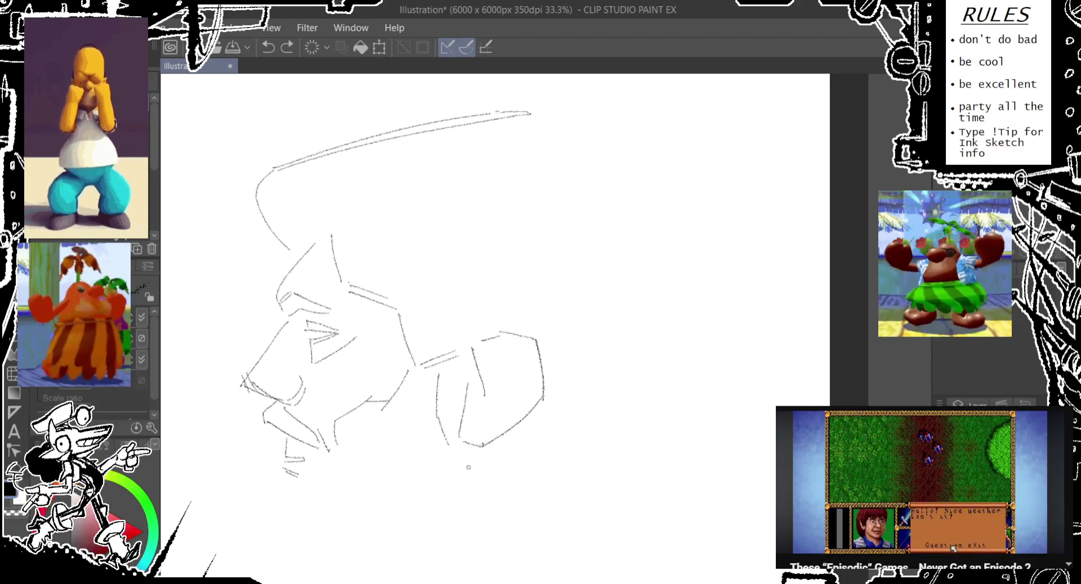
pyautogui.moveTo(422, 369); pyautogui.dragTo(426, 420)
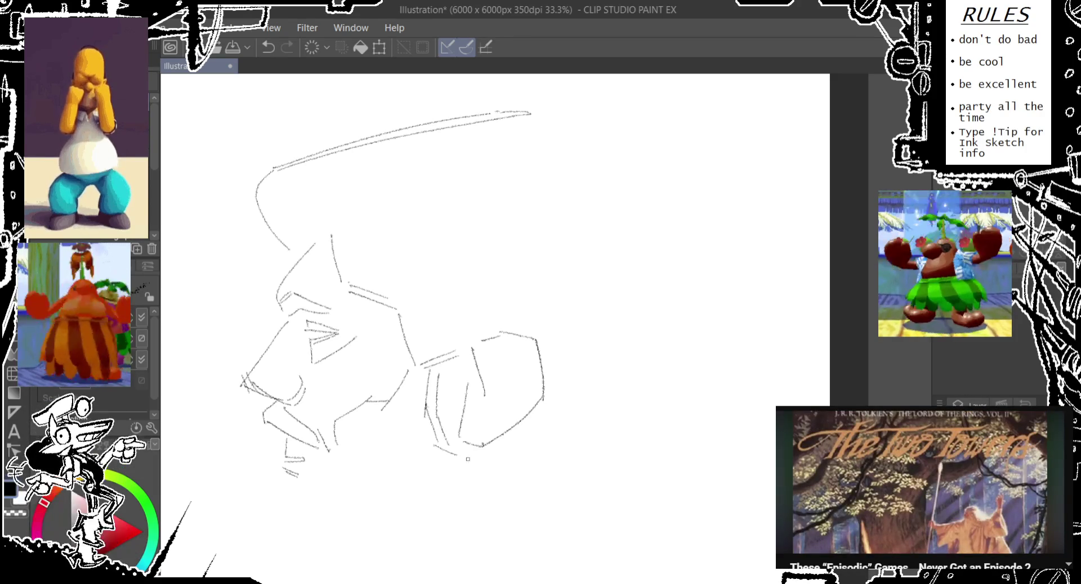
pyautogui.moveTo(471, 456); pyautogui.dragTo(478, 480)
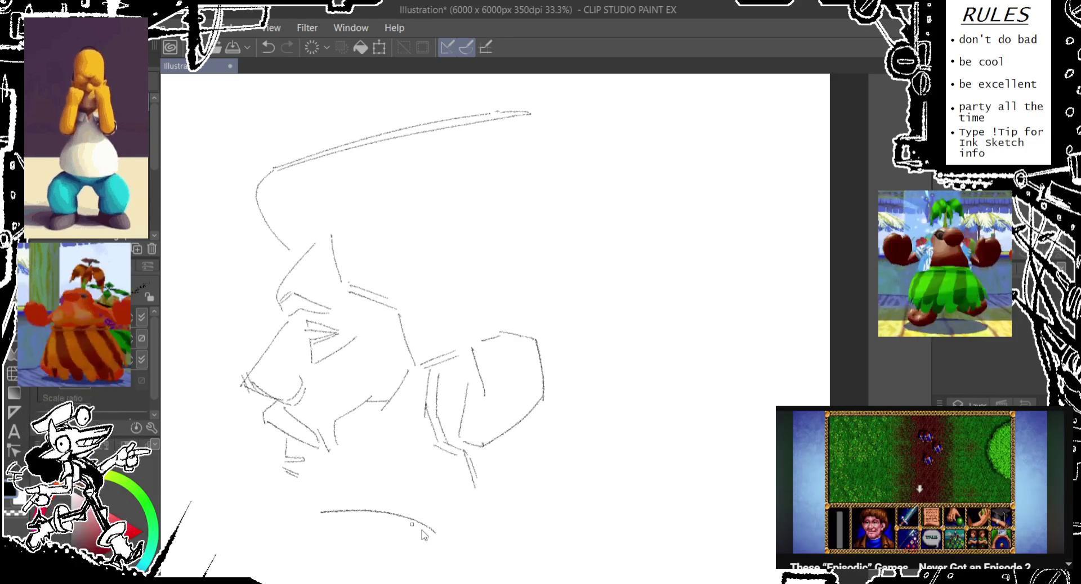
pyautogui.hotkey('ctrl', 'z')
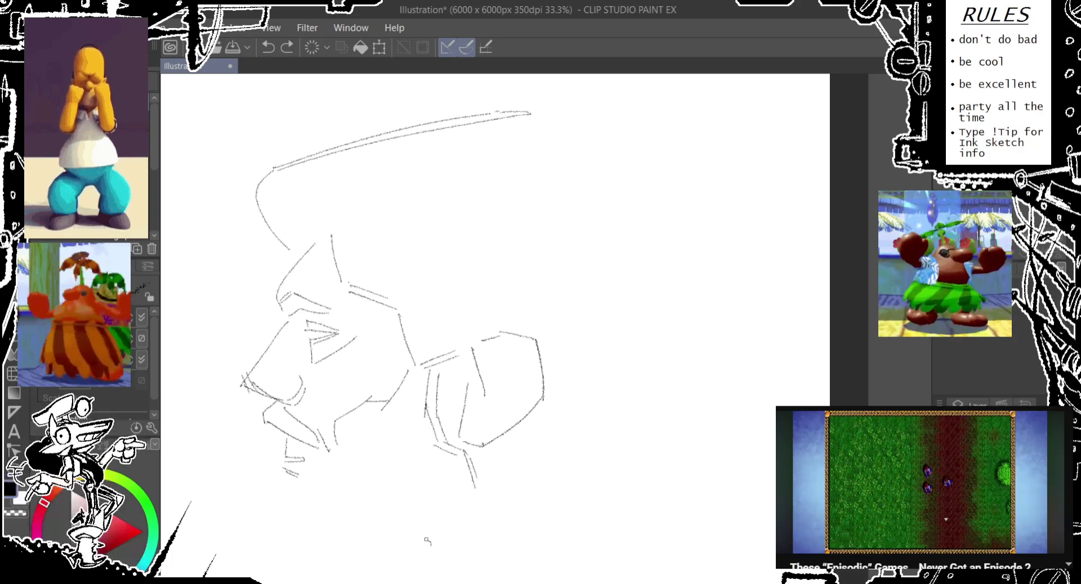
# - Sketch the curve under the chin and a line from the jaw down to the neck
pyautogui.moveTo(429, 542); pyautogui.dragTo(296, 485)
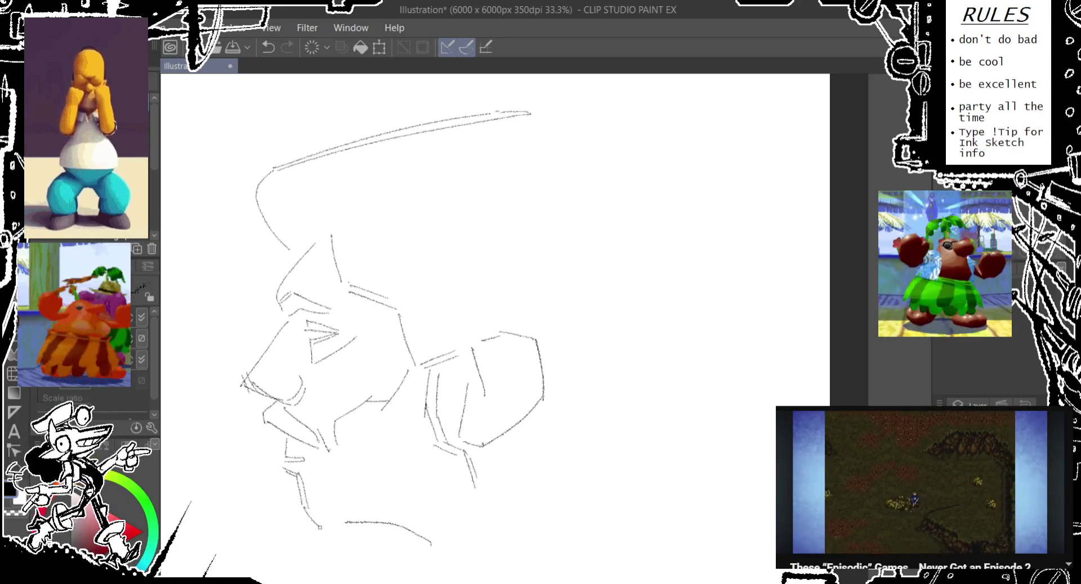
pyautogui.hotkey('ctrl', 'z')
pyautogui.moveTo(302, 504)
pyautogui.mouseDown()
pyautogui.moveTo(324, 528)
pyautogui.moveTo(426, 544)
pyautogui.moveTo(451, 568)
pyautogui.mouseUp()
pyautogui.moveTo(478, 500); pyautogui.dragTo(455, 545)
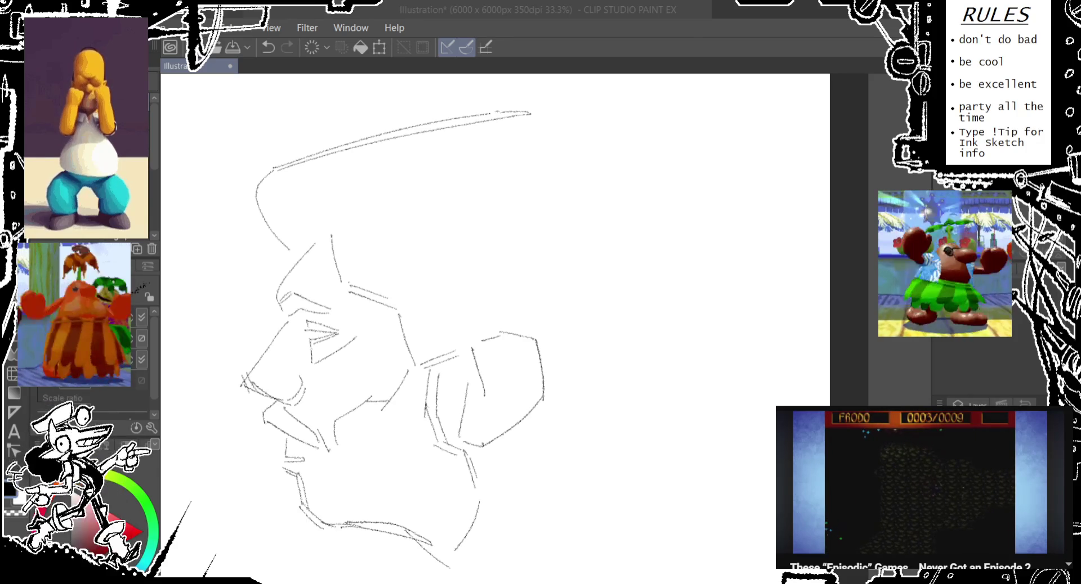
# - Pencil in the ear's back edge, inner back curve and an inner fold line
pyautogui.click(494, 199)
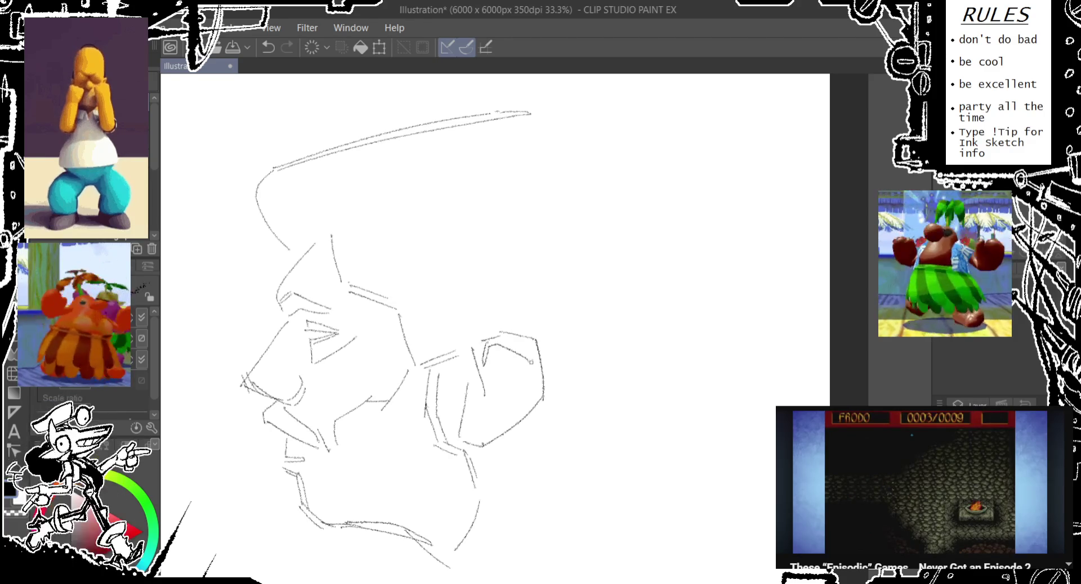
pyautogui.moveTo(543, 348); pyautogui.dragTo(544, 400)
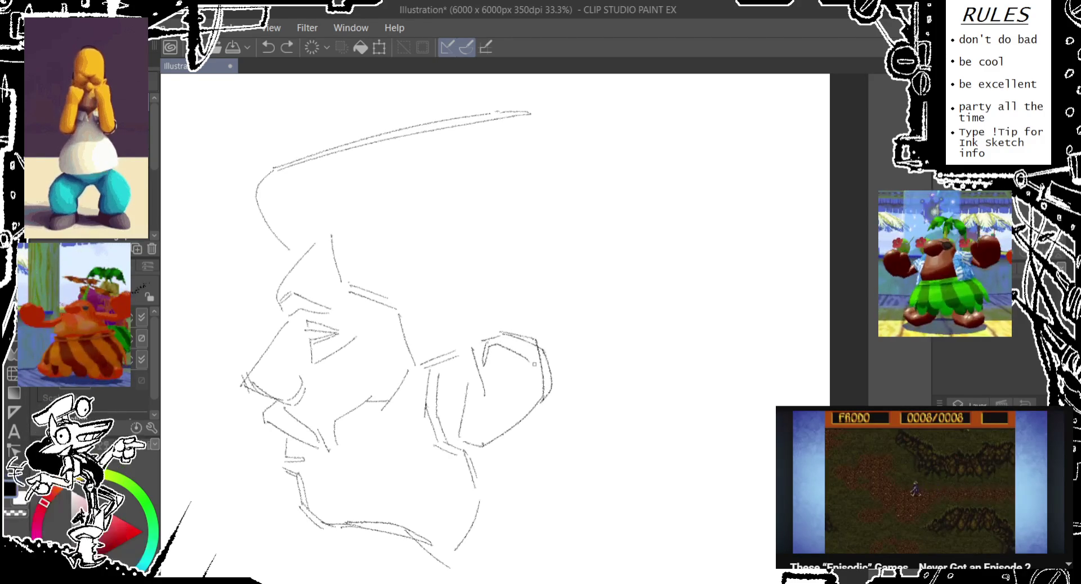
pyautogui.moveTo(534, 365); pyautogui.dragTo(487, 414)
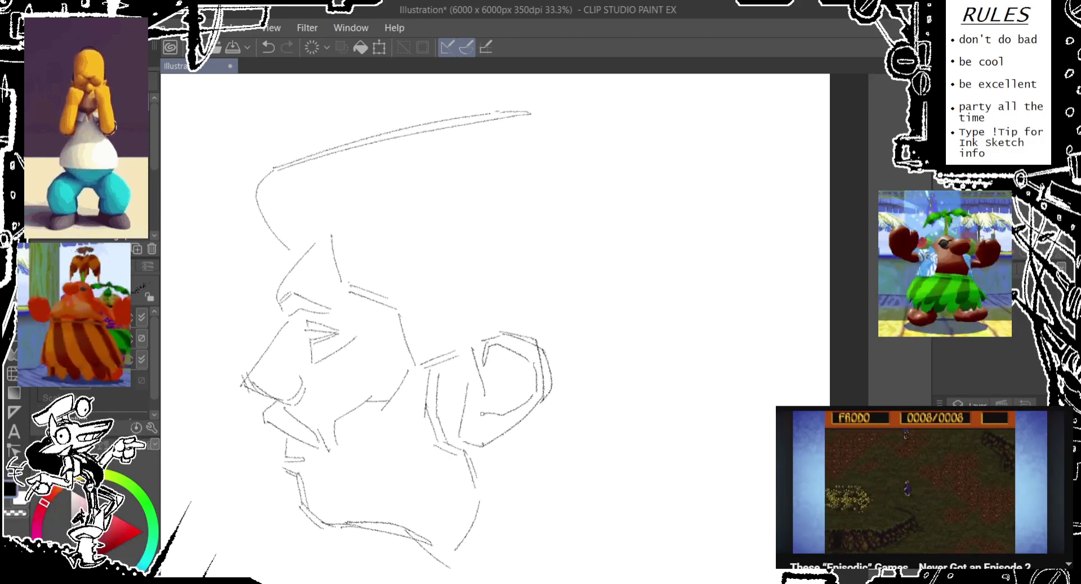
pyautogui.moveTo(483, 376); pyautogui.dragTo(470, 416)
pyautogui.moveTo(484, 378); pyautogui.dragTo(509, 386)
pyautogui.hotkey('ctrl', 'z')
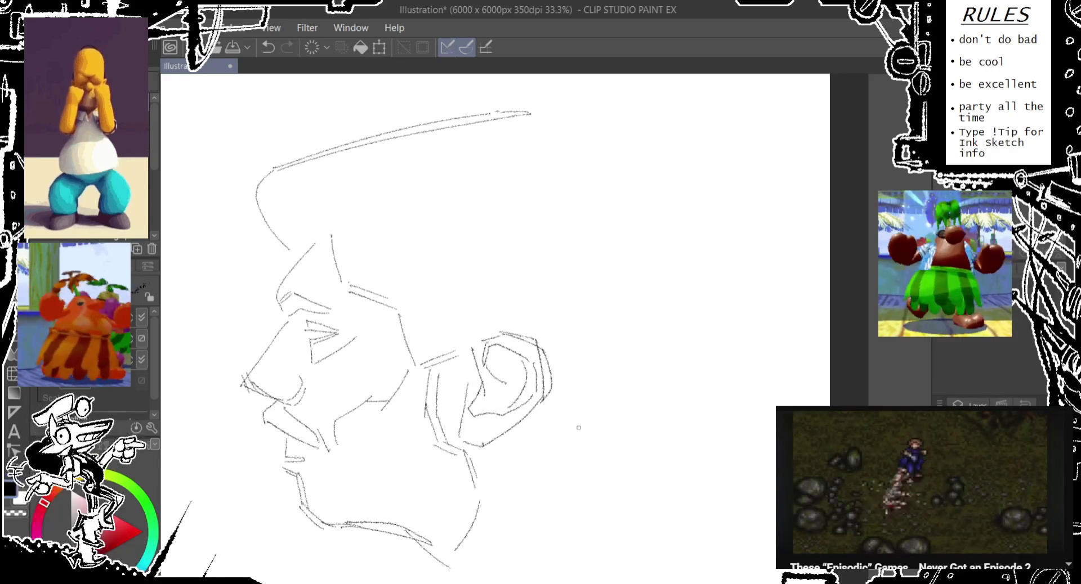
# - Erase and redraw the ear's right edge, adding a line behind it
pyautogui.moveTo(542, 400); pyautogui.dragTo(550, 443)
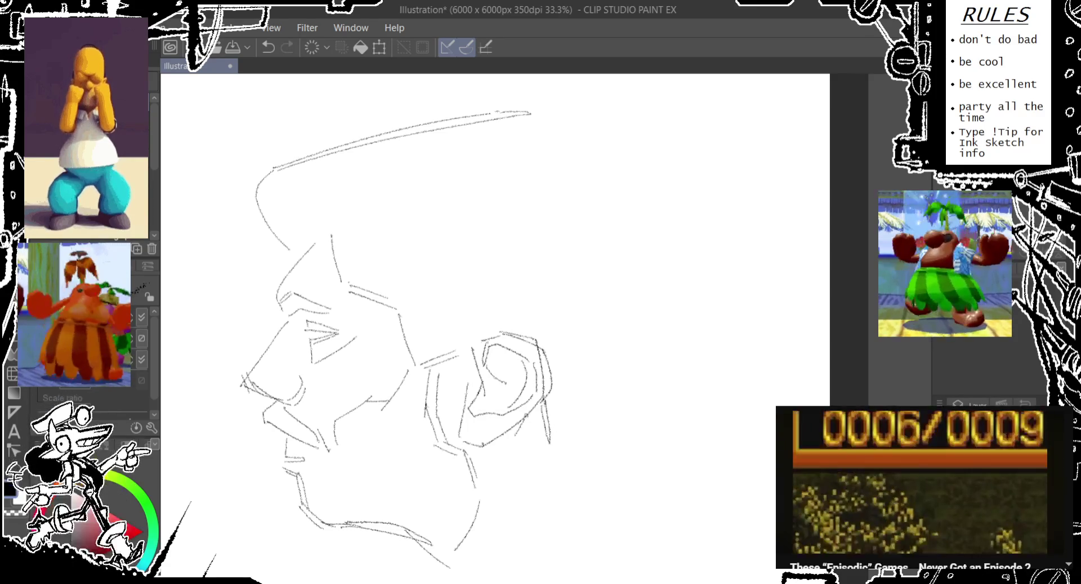
pyautogui.press('p')
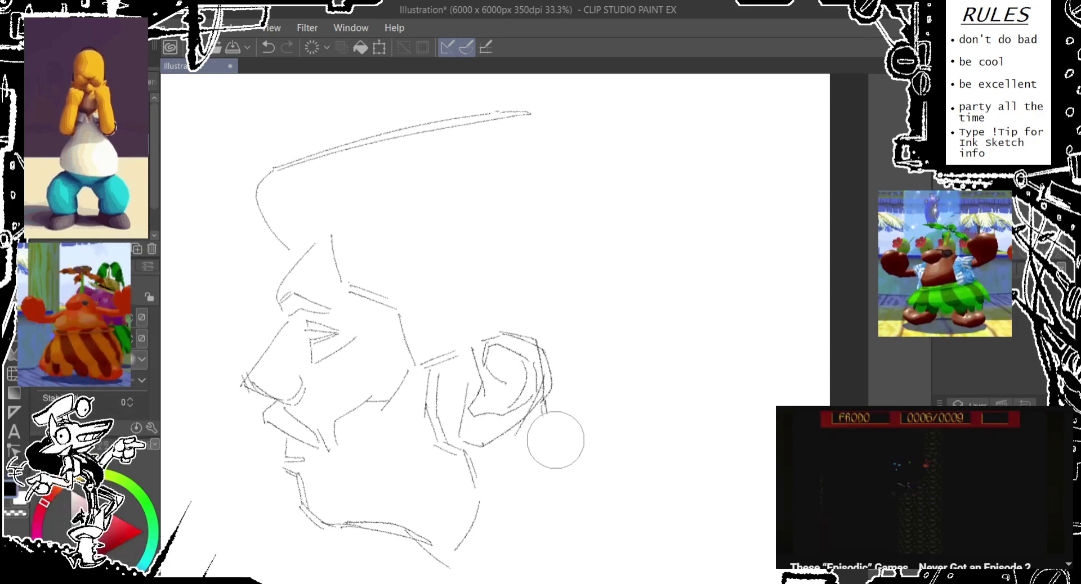
pyautogui.moveTo(556, 442); pyautogui.dragTo(549, 316)
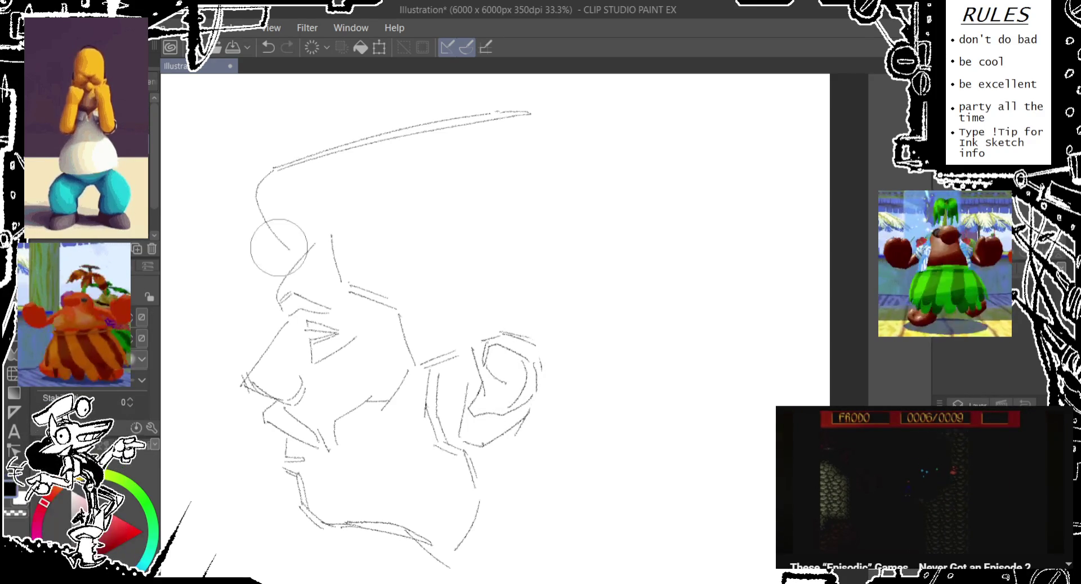
pyautogui.press('e')
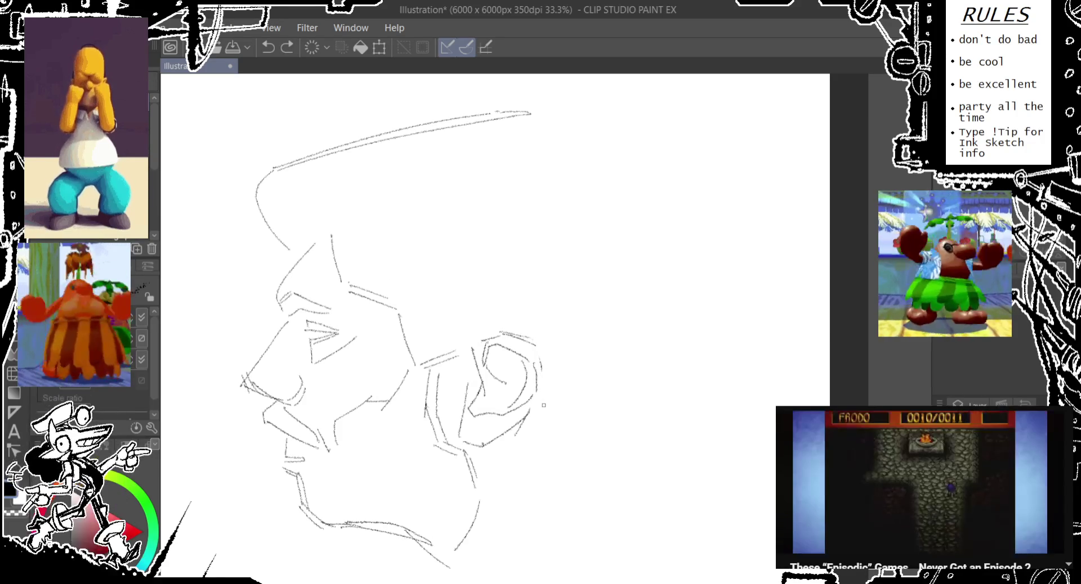
pyautogui.moveTo(543, 401); pyautogui.dragTo(549, 446)
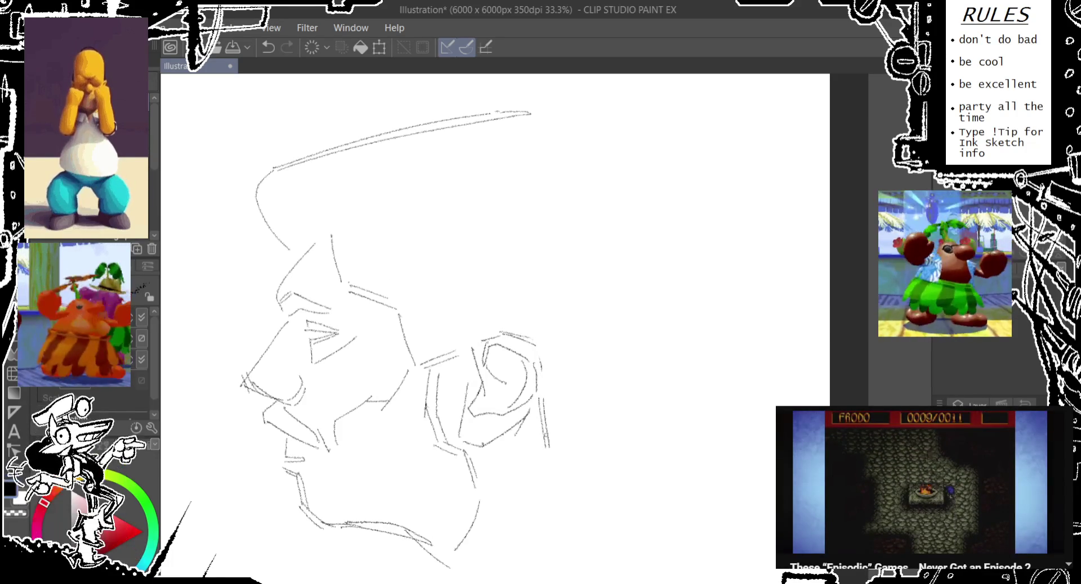
pyautogui.moveTo(542, 389)
pyautogui.mouseDown()
pyautogui.moveTo(556, 449)
pyautogui.moveTo(624, 482)
pyautogui.mouseUp()
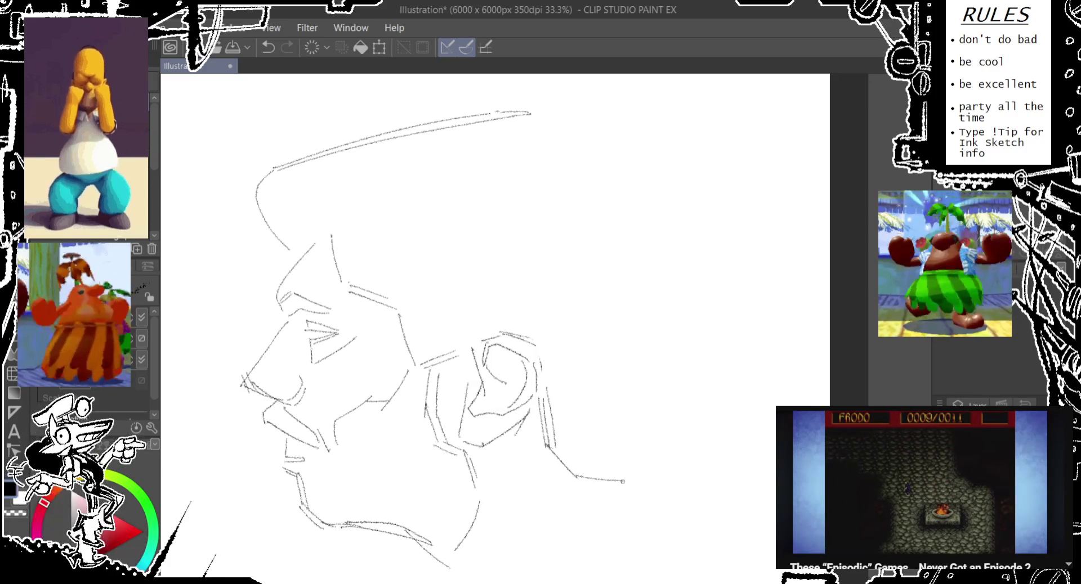
# - Add a short stroke above the ear and sweep the back of the skull from the head top
pyautogui.moveTo(419, 346); pyautogui.dragTo(381, 420)
pyautogui.hotkey('ctrl', 'z')
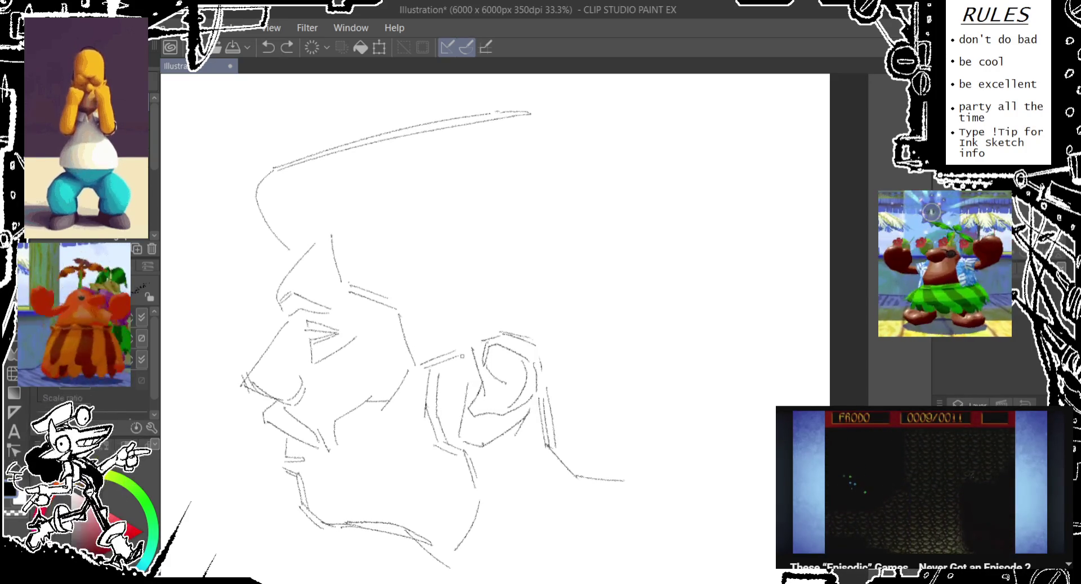
pyautogui.moveTo(465, 346); pyautogui.dragTo(476, 337)
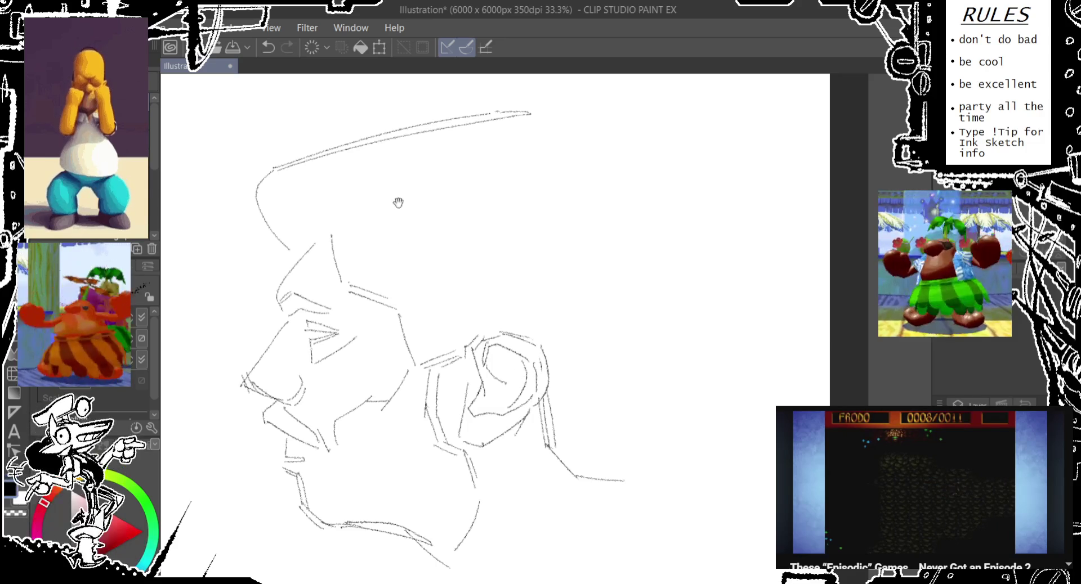
pyautogui.scroll(1, 399, 206)
pyautogui.moveTo(506, 120); pyautogui.dragTo(628, 235)
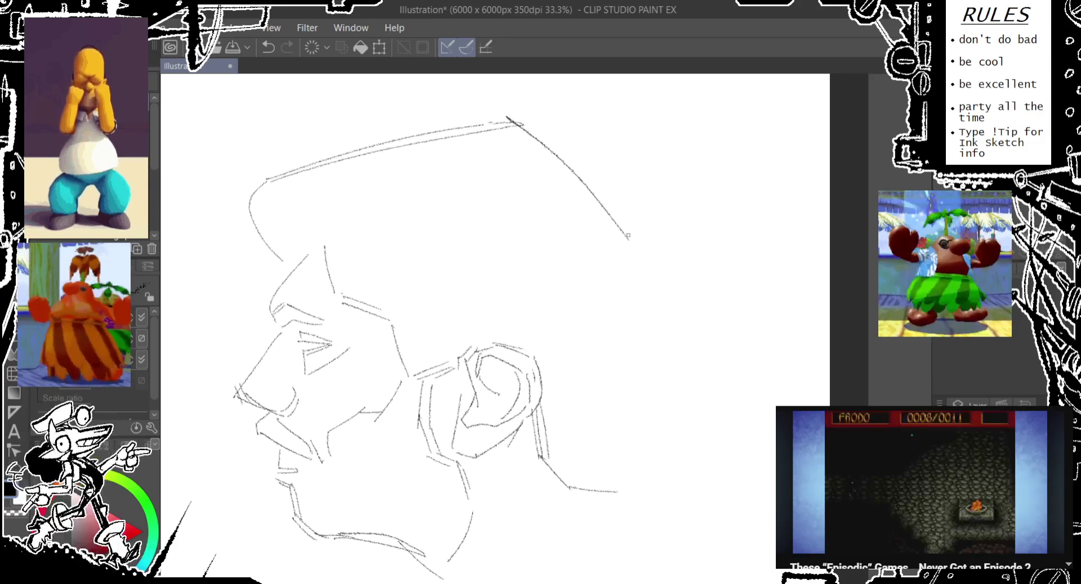
# - Redraw the back-of-skull curve from the head top down toward the neck
pyautogui.hotkey('ctrl', 'z')
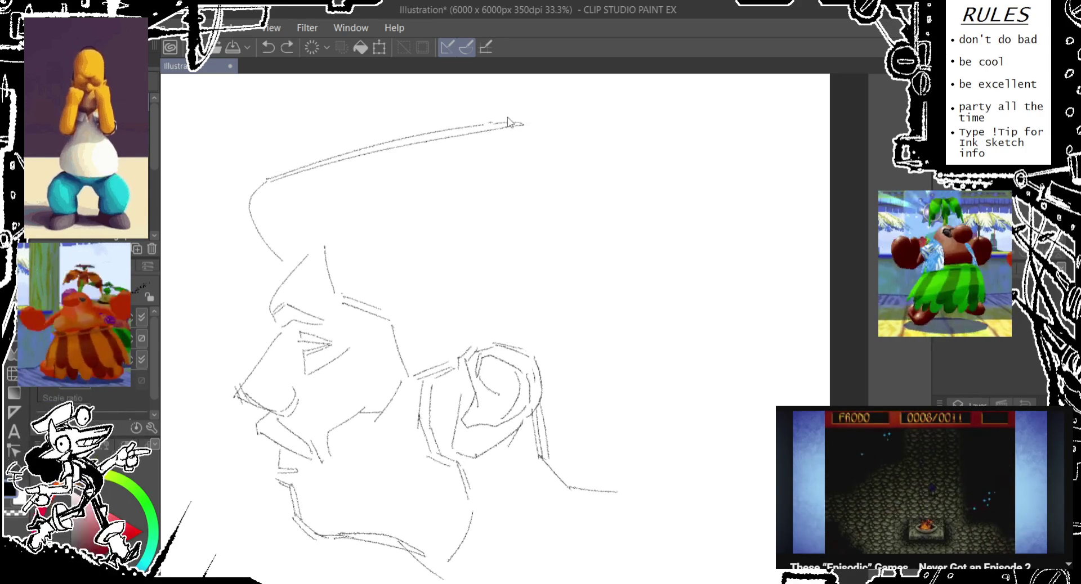
pyautogui.moveTo(509, 119)
pyautogui.mouseDown()
pyautogui.moveTo(651, 241)
pyautogui.moveTo(653, 312)
pyautogui.mouseUp()
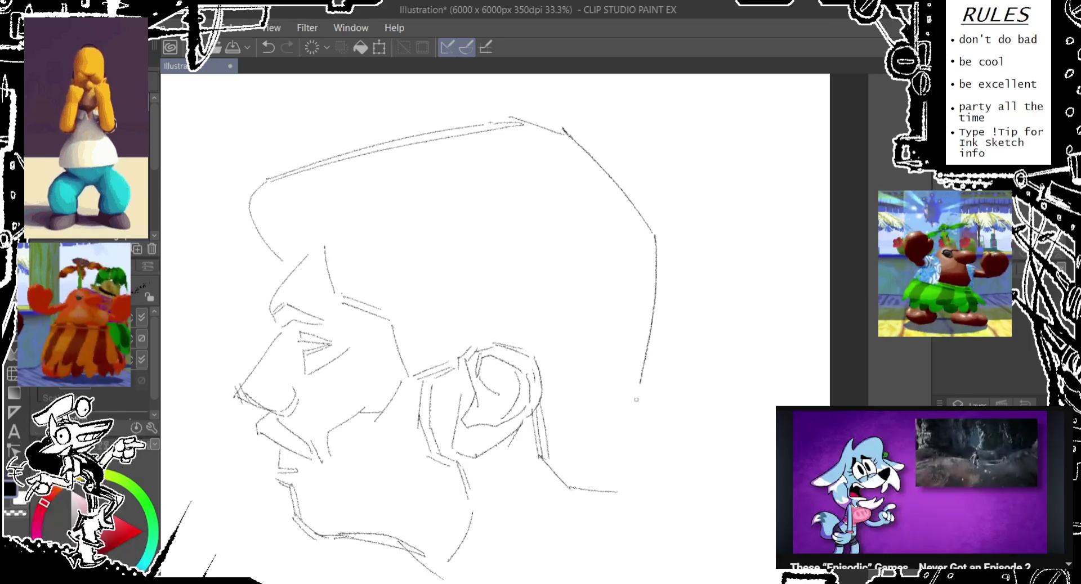
pyautogui.hotkey('ctrl', 'z')
pyautogui.moveTo(652, 242); pyautogui.dragTo(656, 303)
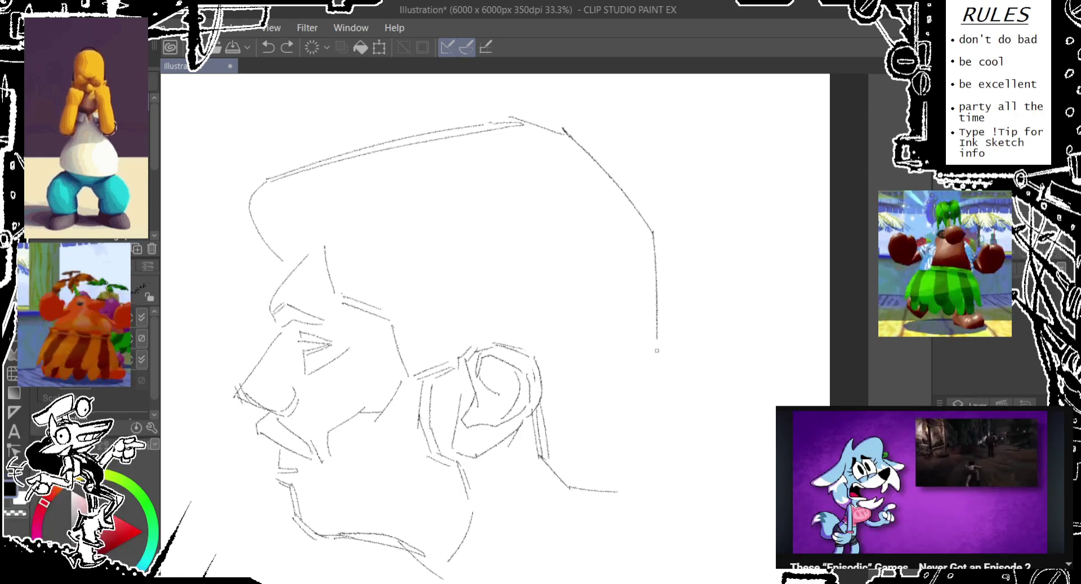
pyautogui.hotkey('ctrl', 'z')
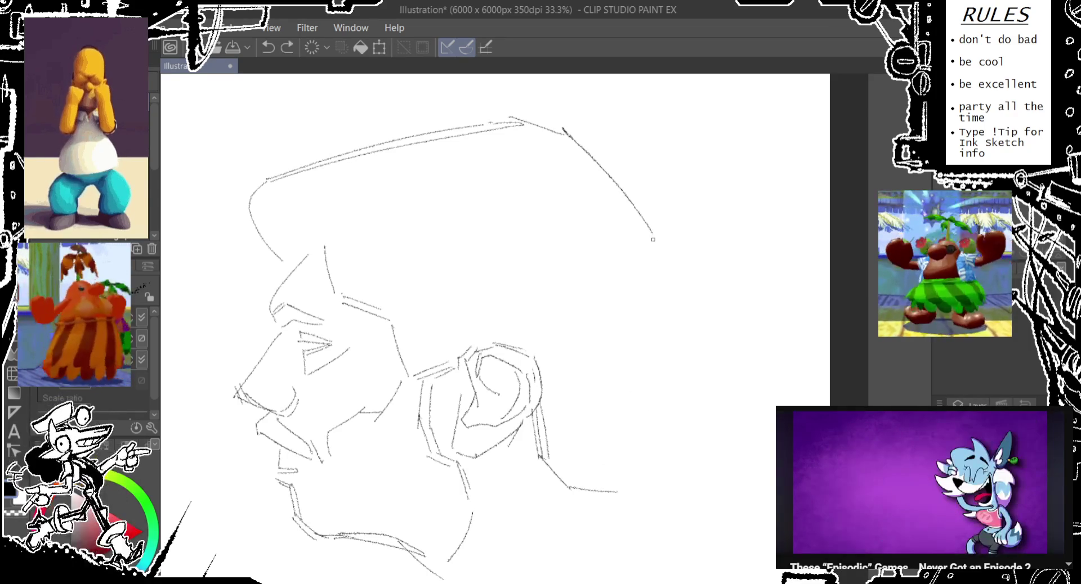
pyautogui.moveTo(652, 230); pyautogui.dragTo(644, 393)
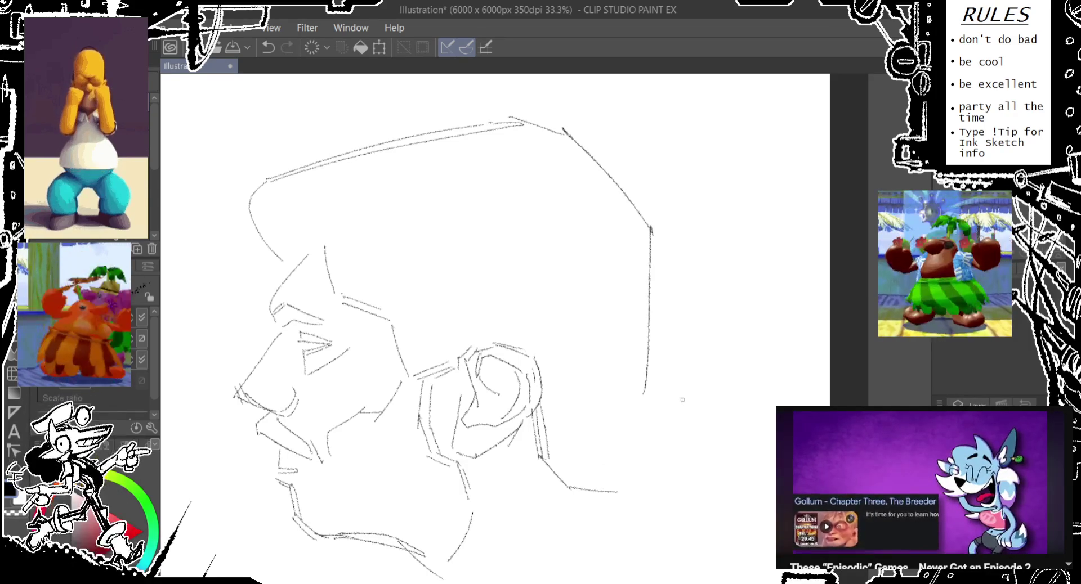
pyautogui.moveTo(660, 236)
pyautogui.mouseDown()
pyautogui.moveTo(657, 380)
pyautogui.moveTo(622, 485)
pyautogui.mouseUp()
pyautogui.hotkey('ctrl', 'z')
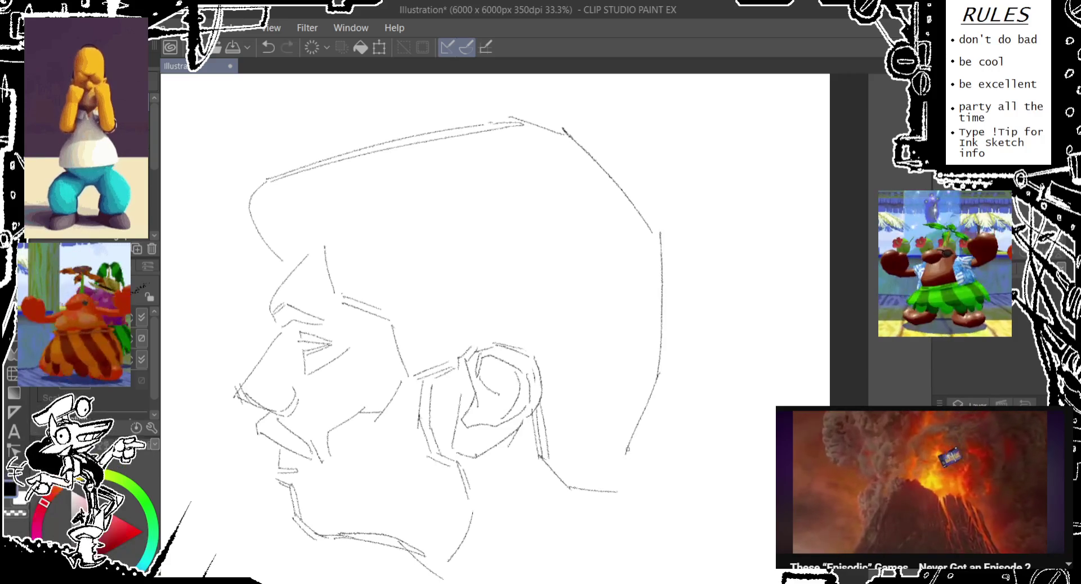
# - Add a short nape line below the ear
pyautogui.moveTo(574, 495)
pyautogui.mouseDown()
pyautogui.moveTo(620, 501)
pyautogui.moveTo(628, 534)
pyautogui.mouseUp()
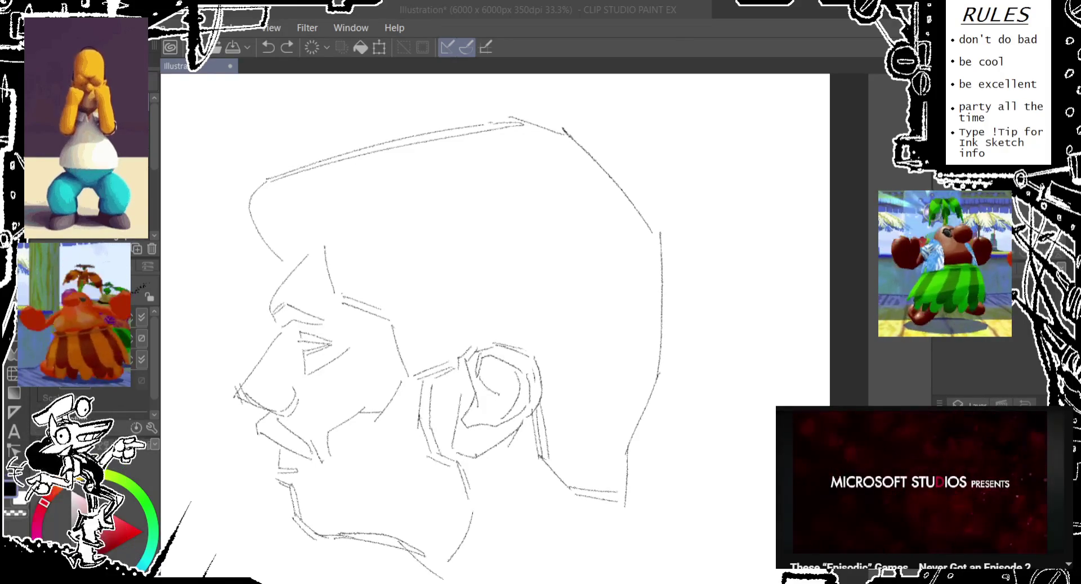
pyautogui.click(457, 271)
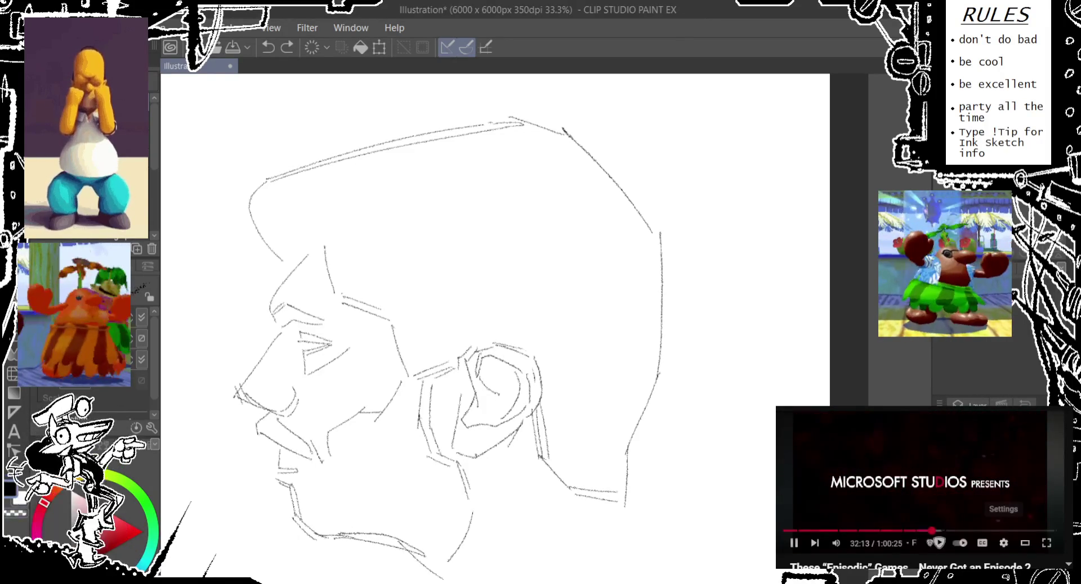
pyautogui.click(917, 507)
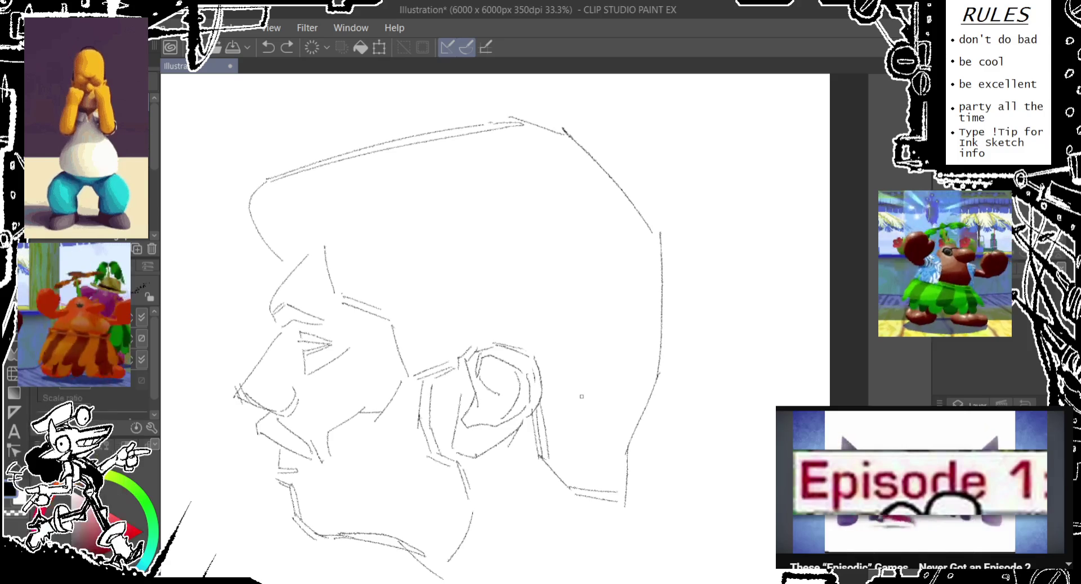
# - Erase stray ear lines and add strokes along the ear's right edge and inside it
pyautogui.press('e')
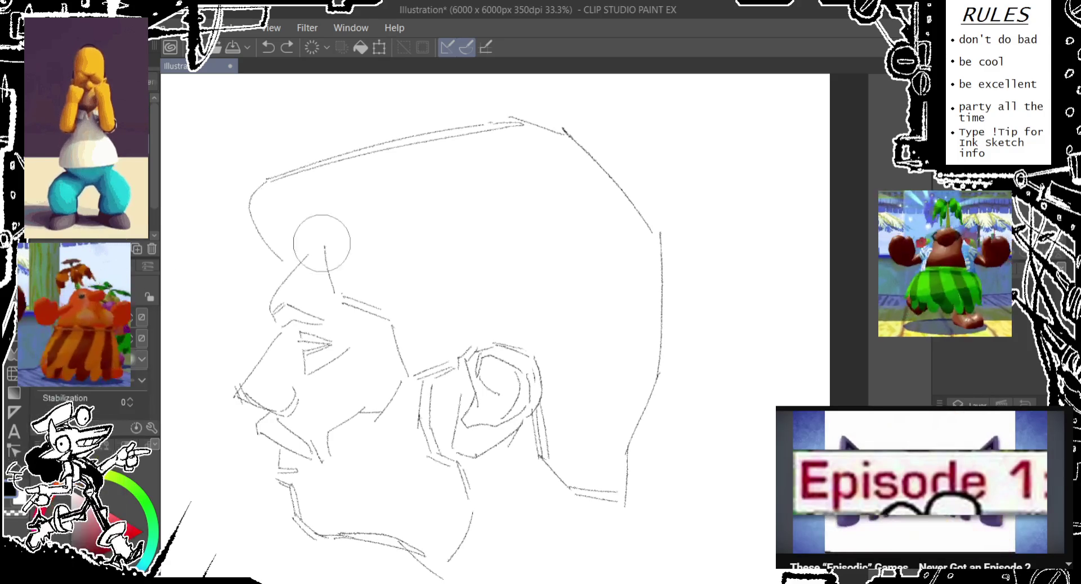
pyautogui.moveTo(528, 391)
pyautogui.mouseDown()
pyautogui.moveTo(543, 366)
pyautogui.moveTo(522, 399)
pyautogui.mouseUp()
pyautogui.press('p')
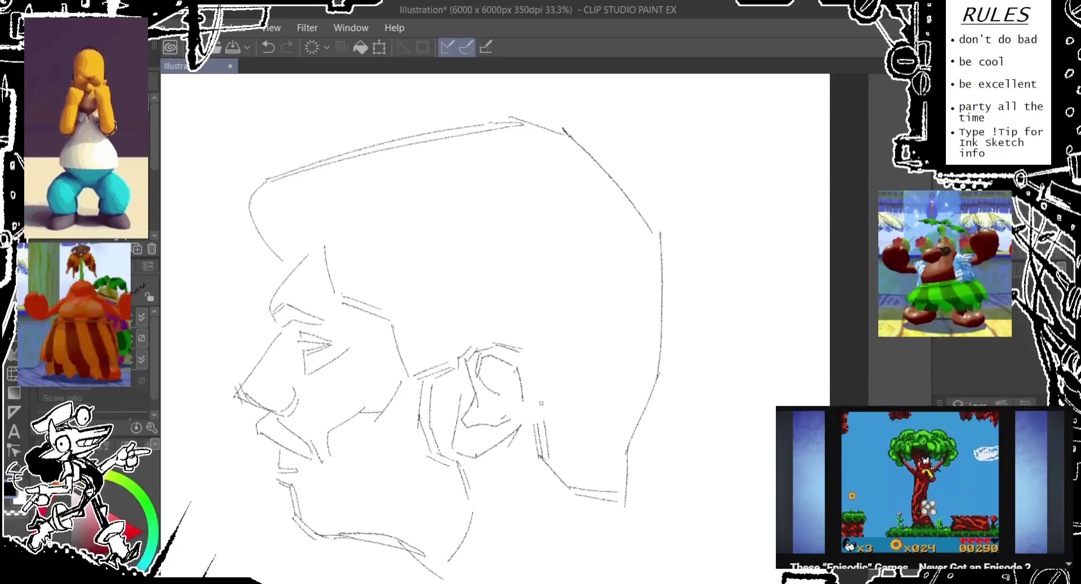
pyautogui.moveTo(526, 396)
pyautogui.mouseDown()
pyautogui.moveTo(531, 363)
pyautogui.moveTo(522, 418)
pyautogui.mouseUp()
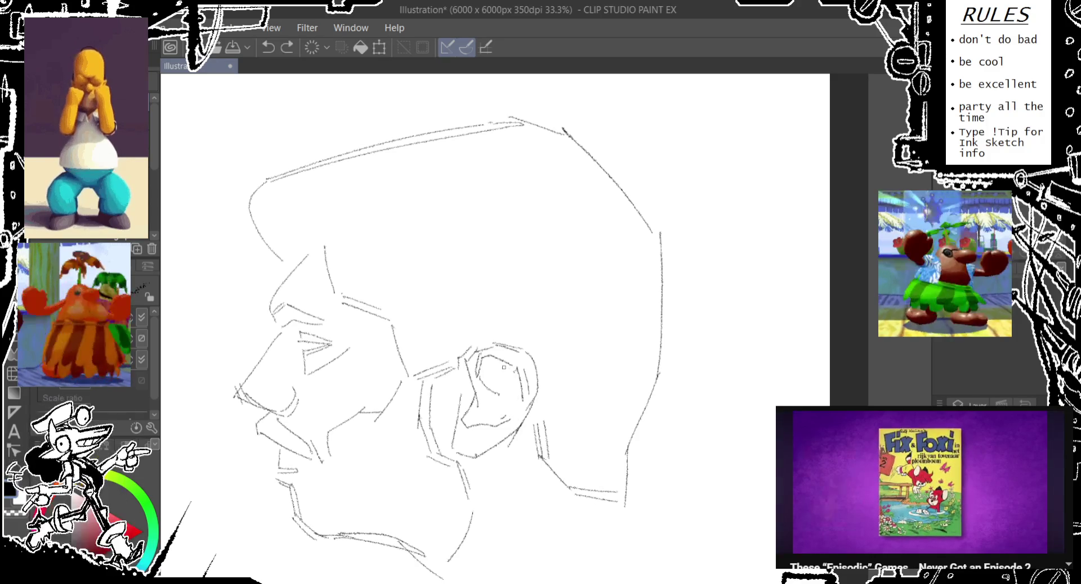
pyautogui.moveTo(503, 367); pyautogui.dragTo(509, 423)
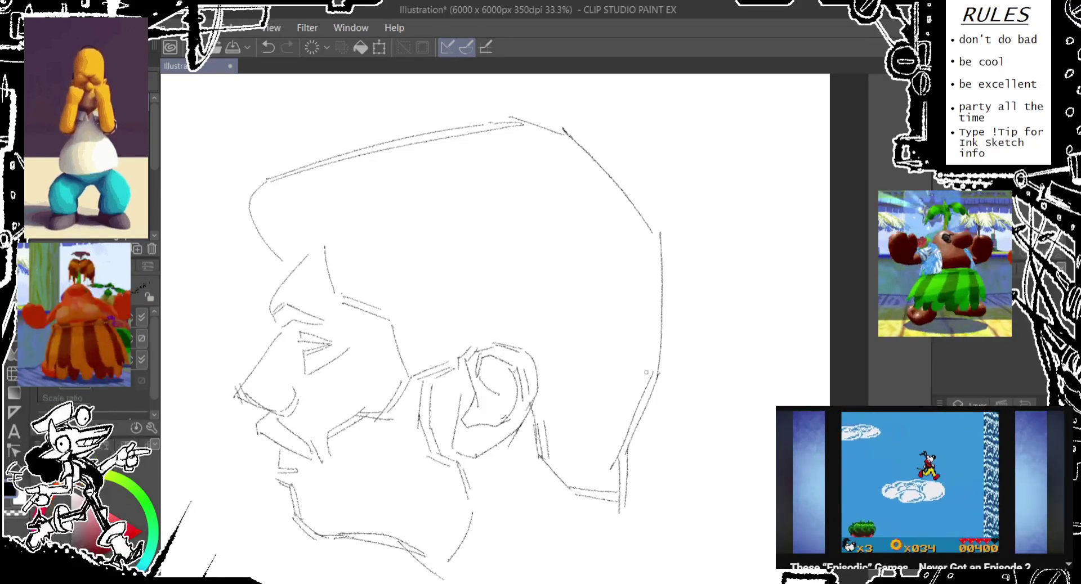
# - Undo the two back-of-head strokes and redraw the contour line
pyautogui.hotkey('ctrl', 'z')
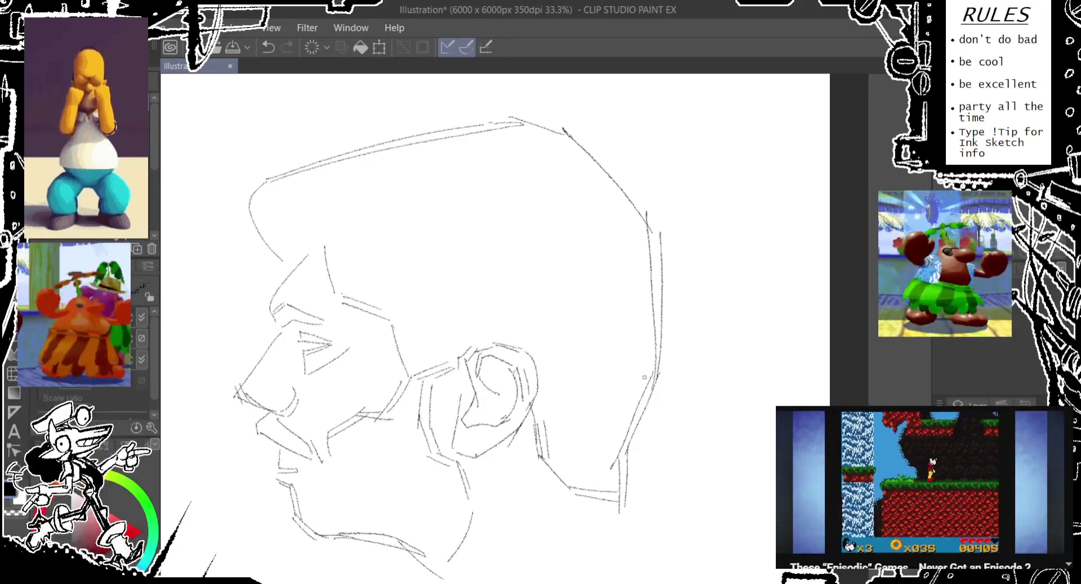
pyautogui.hotkey('ctrl', 'z')
pyautogui.moveTo(653, 218); pyautogui.dragTo(648, 389)
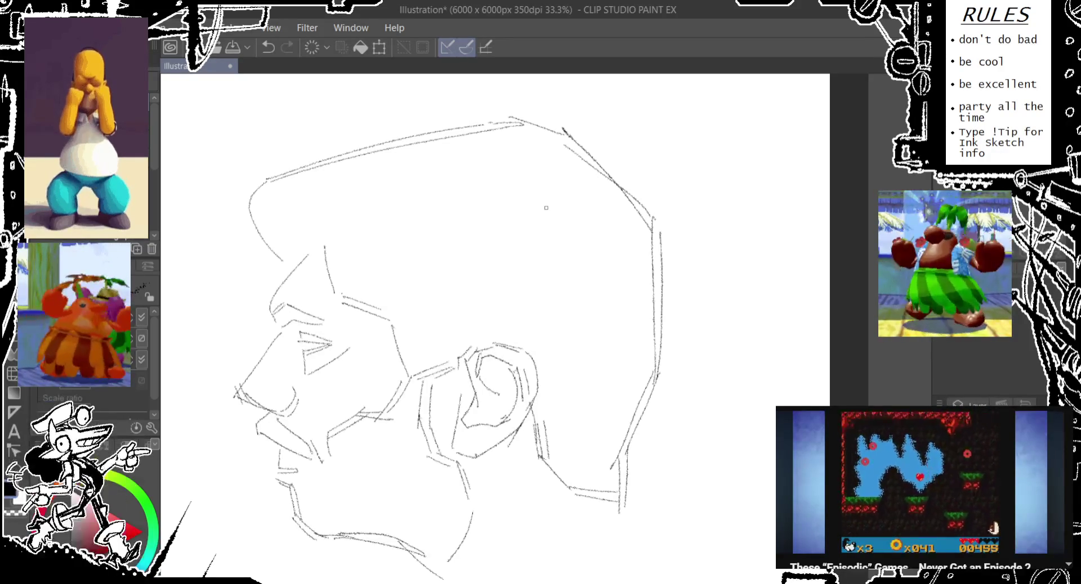
# - Erase the stray top-left stroke and redraw curves across the top of the skull
pyautogui.press('e')
pyautogui.moveTo(273, 242)
pyautogui.mouseDown()
pyautogui.moveTo(313, 161)
pyautogui.moveTo(346, 151)
pyautogui.mouseUp()
pyautogui.press('p')
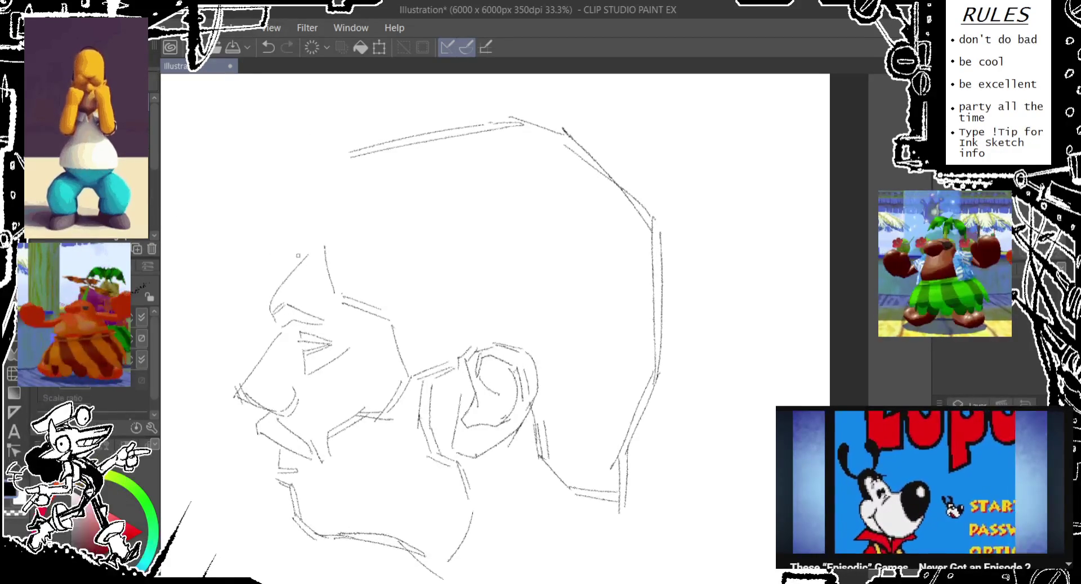
pyautogui.moveTo(297, 265); pyautogui.dragTo(261, 214)
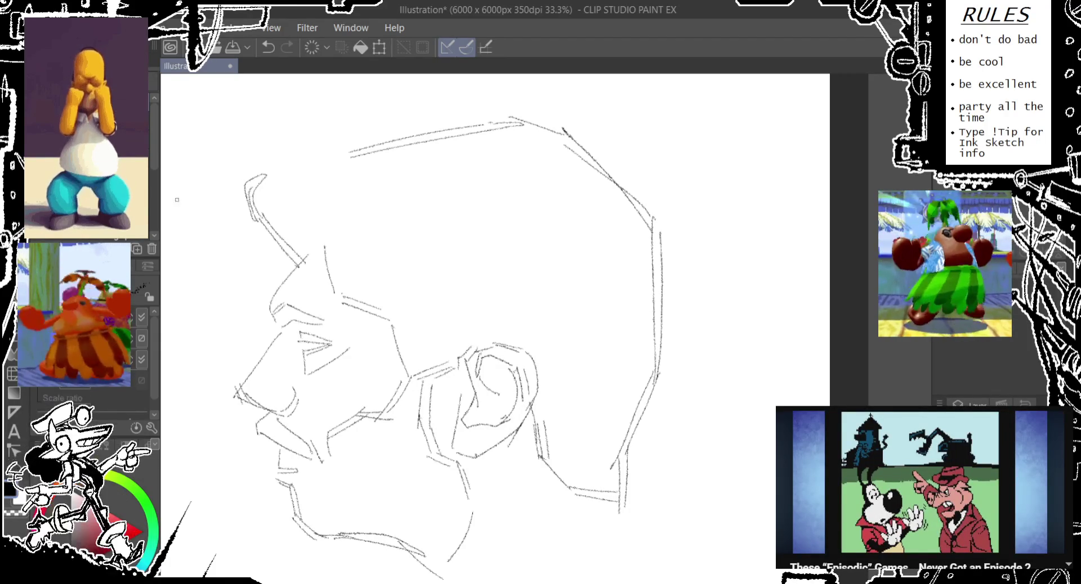
pyautogui.hotkey('ctrl', 'z')
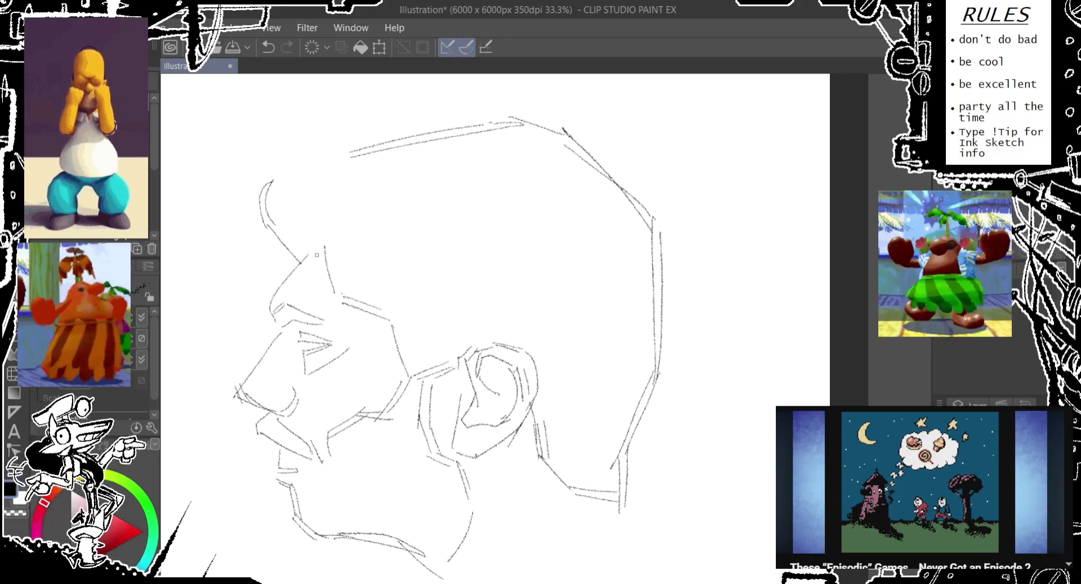
pyautogui.moveTo(260, 181); pyautogui.dragTo(245, 207)
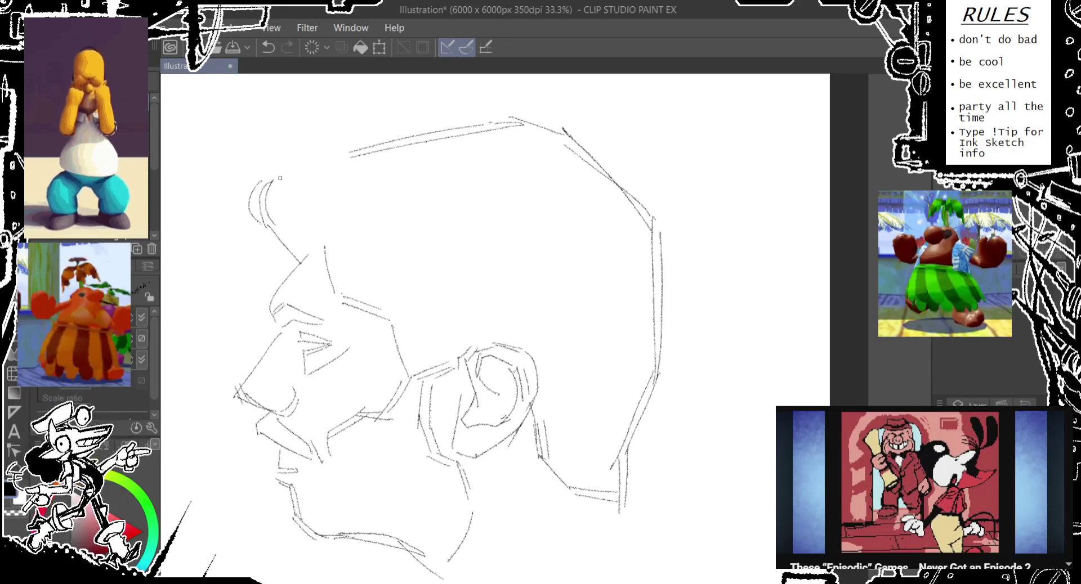
pyautogui.moveTo(289, 165); pyautogui.dragTo(318, 158)
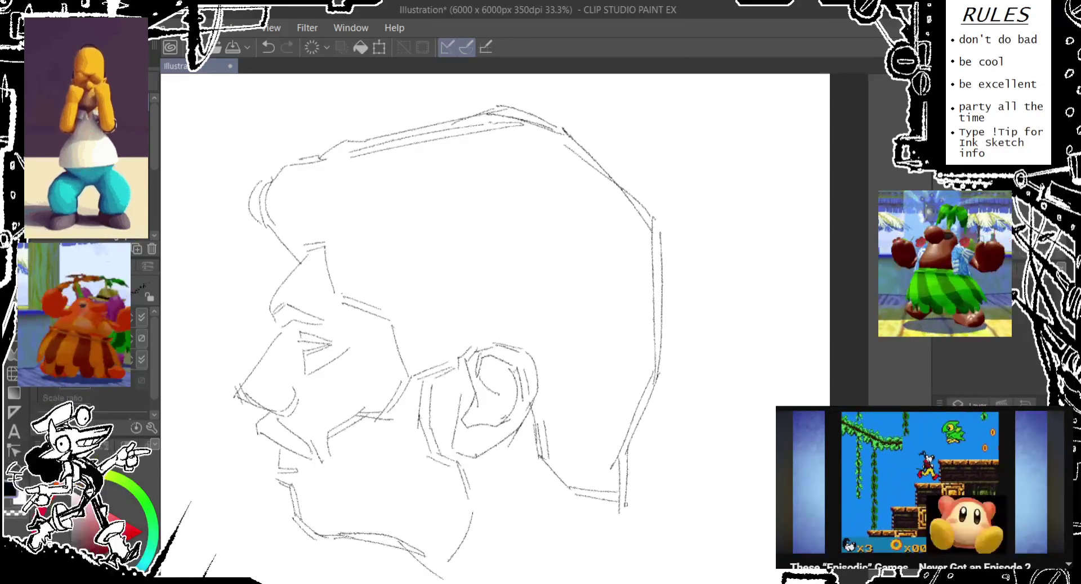
# - Add neck and jaw strokes and a small eye mark, then bring up the reference photo
pyautogui.moveTo(619, 498); pyautogui.dragTo(653, 529)
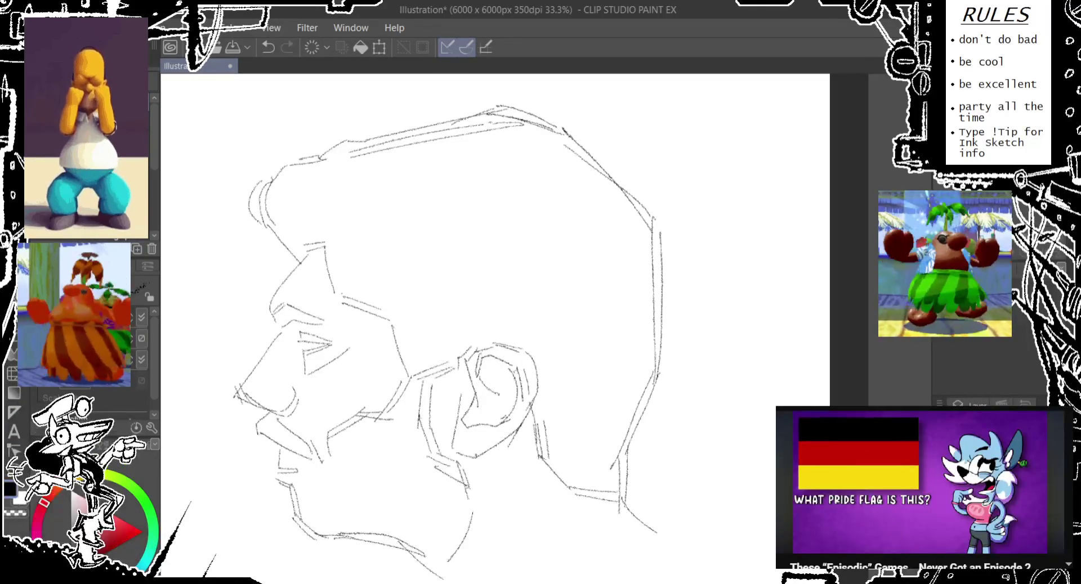
pyautogui.moveTo(473, 501); pyautogui.dragTo(479, 526)
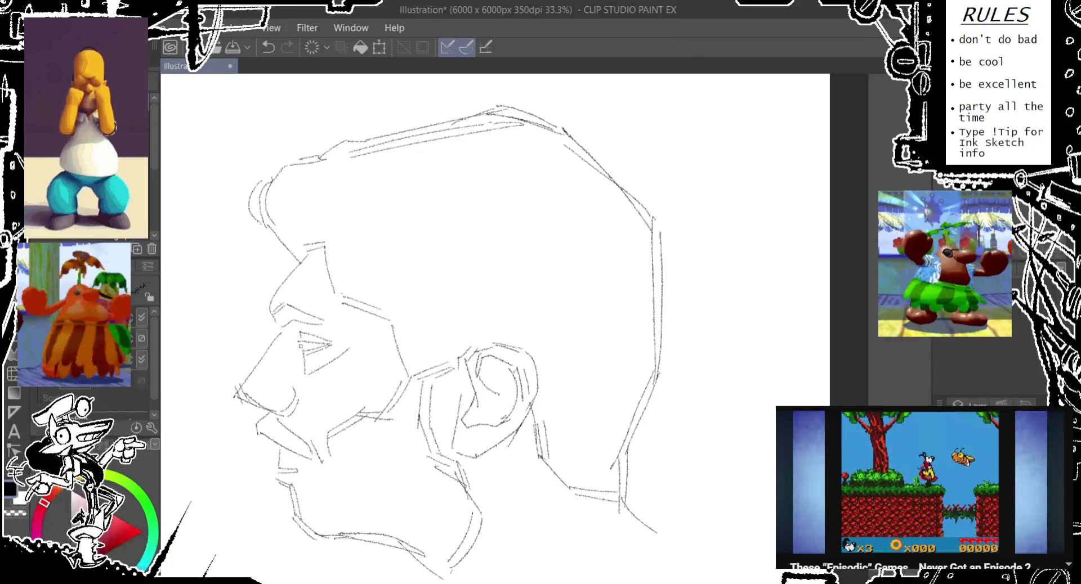
pyautogui.moveTo(307, 345); pyautogui.dragTo(309, 351)
pyautogui.hotkey('ctrl', 'z')
pyautogui.hotkey('ctrl', 'y')
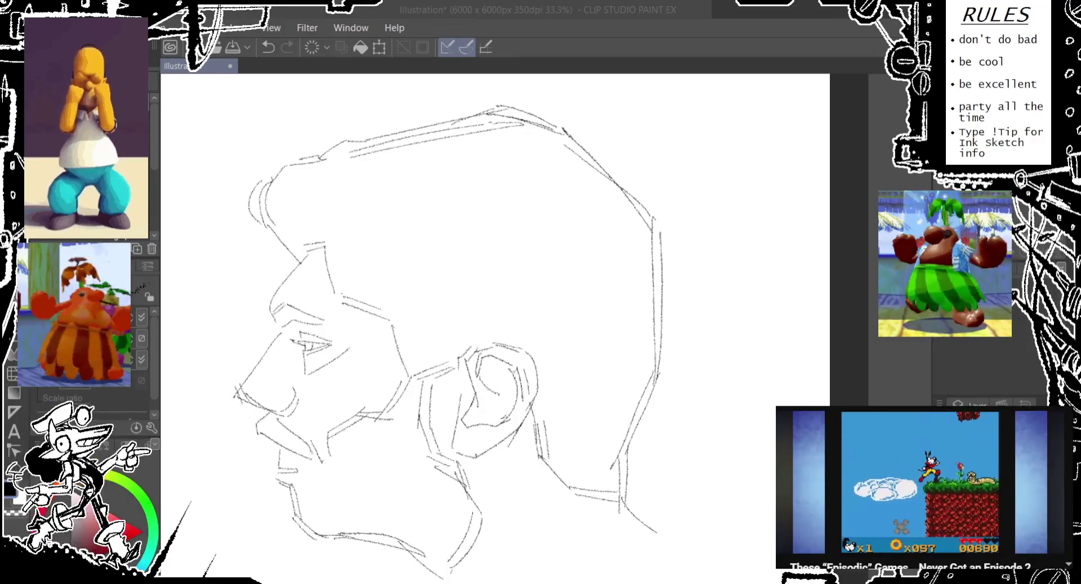
pyautogui.click(254, 176)
# - Capture a rectangle around the photo's face into the canvas and zoom out to 25%
pyautogui.moveTo(253, 176); pyautogui.dragTo(425, 280)
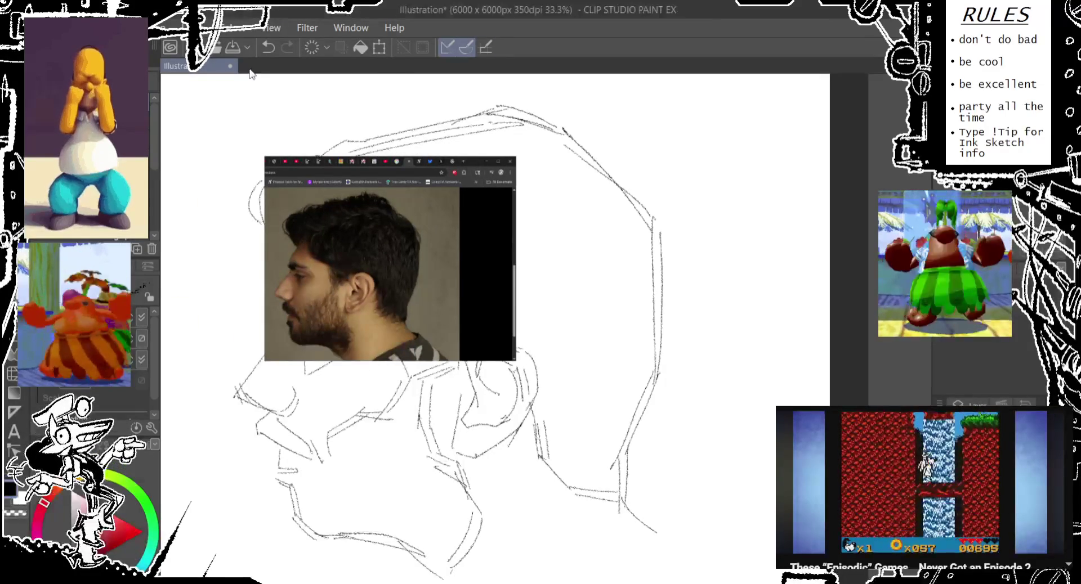
pyautogui.moveTo(233, 111); pyautogui.dragTo(573, 189)
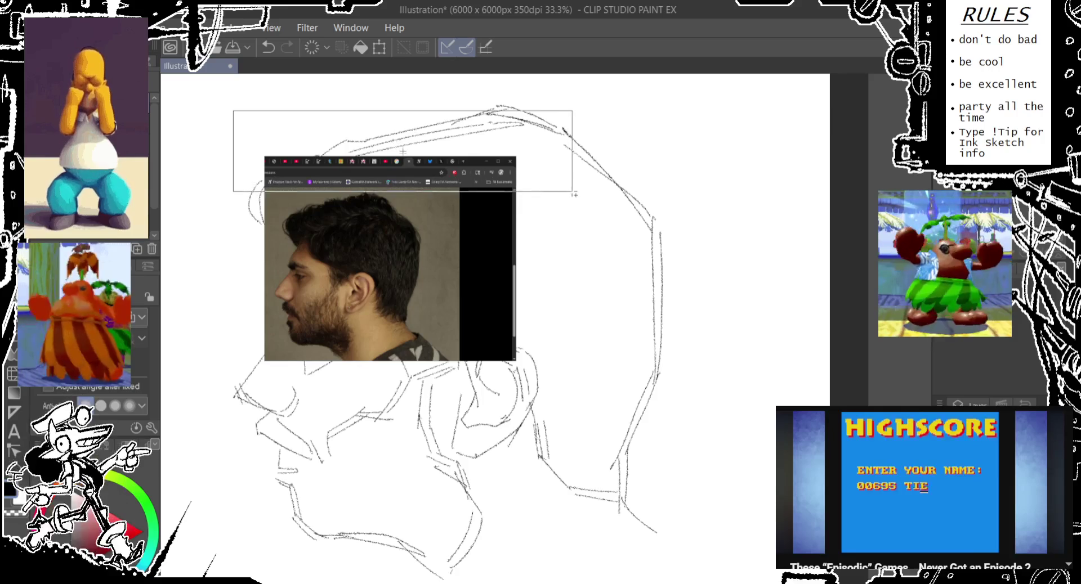
pyautogui.moveTo(427, 136); pyautogui.dragTo(496, 261)
pyautogui.moveTo(220, 175); pyautogui.dragTo(272, 407)
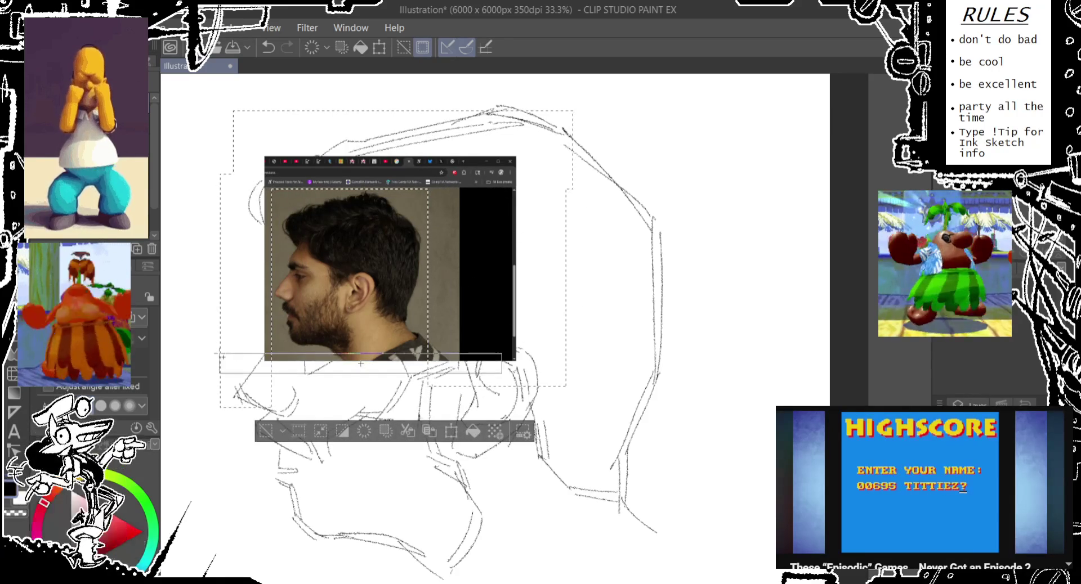
pyautogui.click(597, 12)
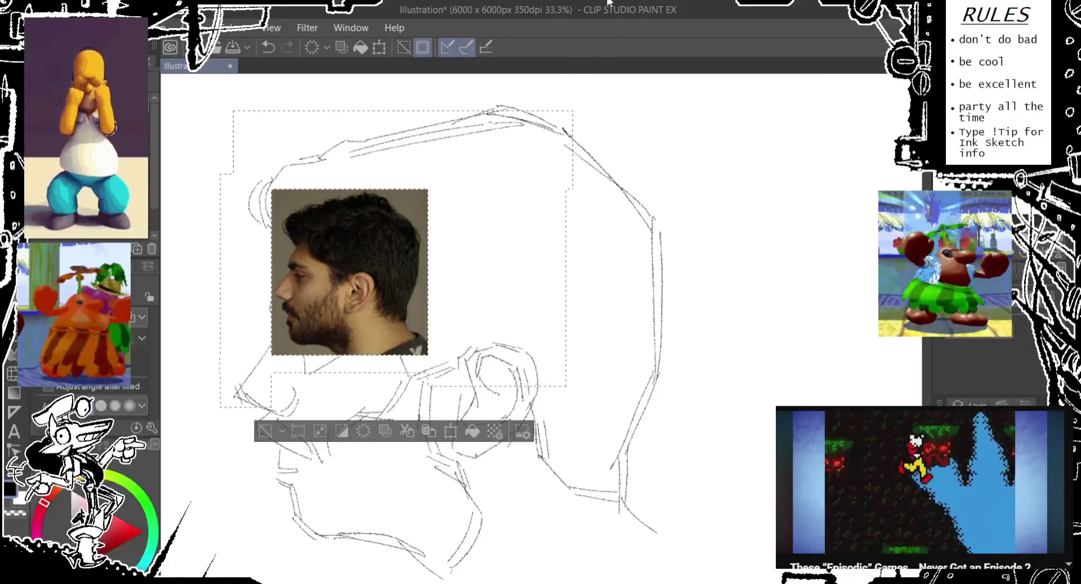
pyautogui.hotkey('ctrl', '-')
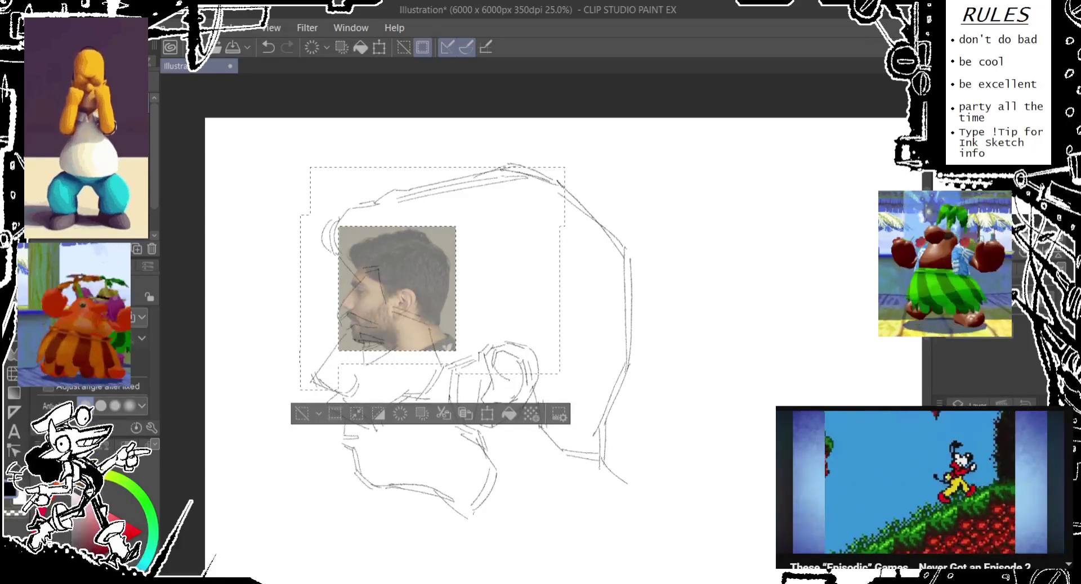
# - Scale and move the reference photo over the head sketch
pyautogui.moveTo(541, 338); pyautogui.dragTo(525, 315)
pyautogui.hotkey('ctrl', 't')
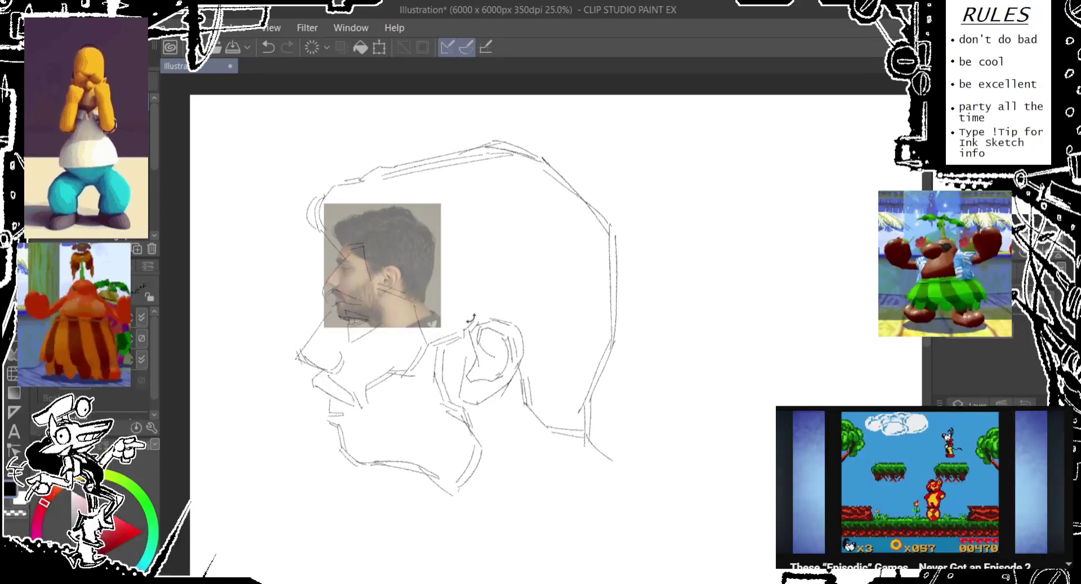
pyautogui.moveTo(441, 327); pyautogui.dragTo(609, 505)
pyautogui.moveTo(563, 433); pyautogui.dragTo(559, 408)
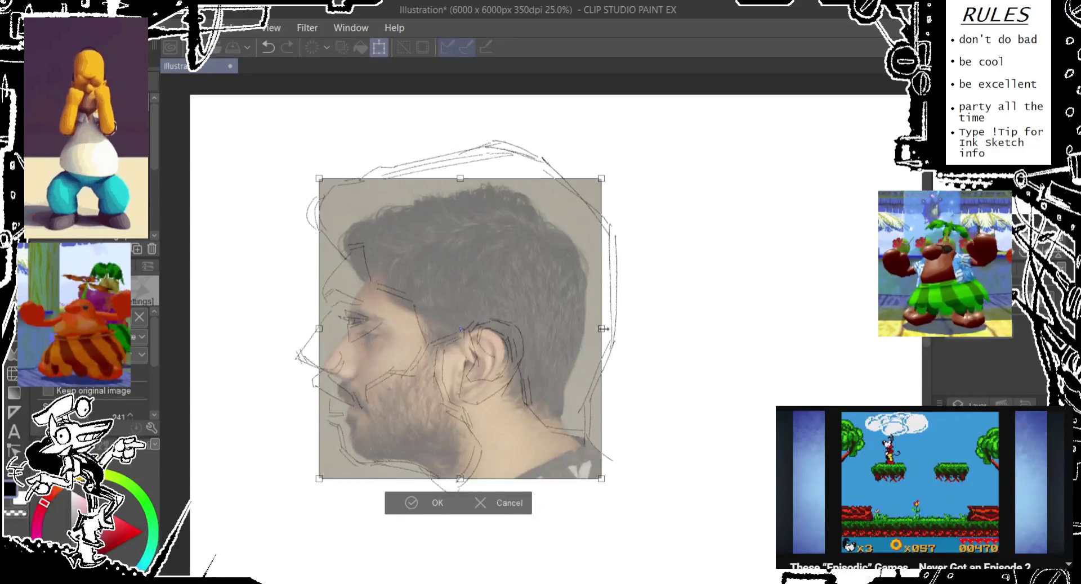
pyautogui.moveTo(603, 329); pyautogui.dragTo(670, 329)
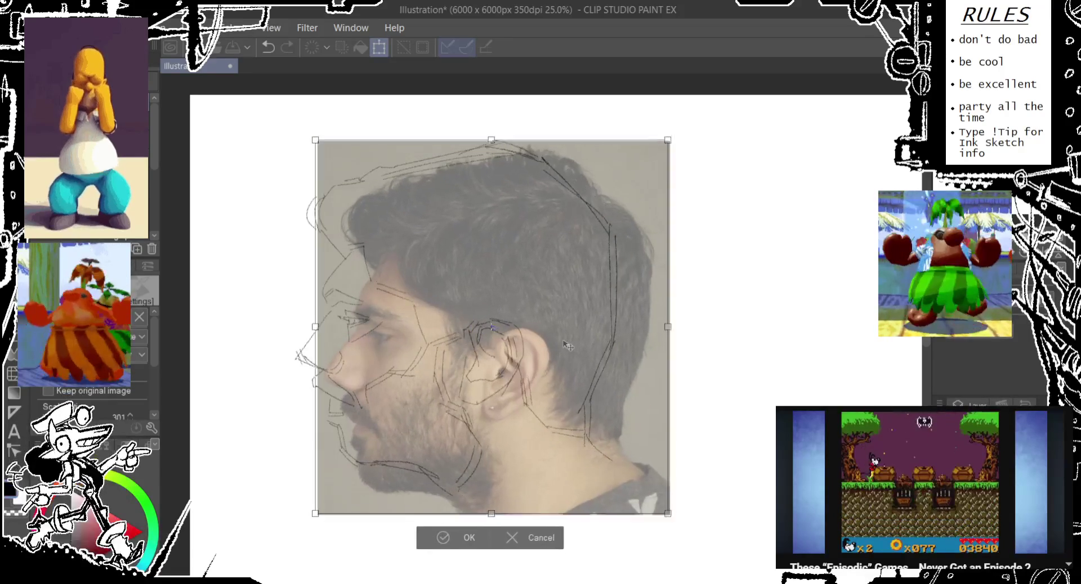
pyautogui.moveTo(572, 348); pyautogui.dragTo(550, 325)
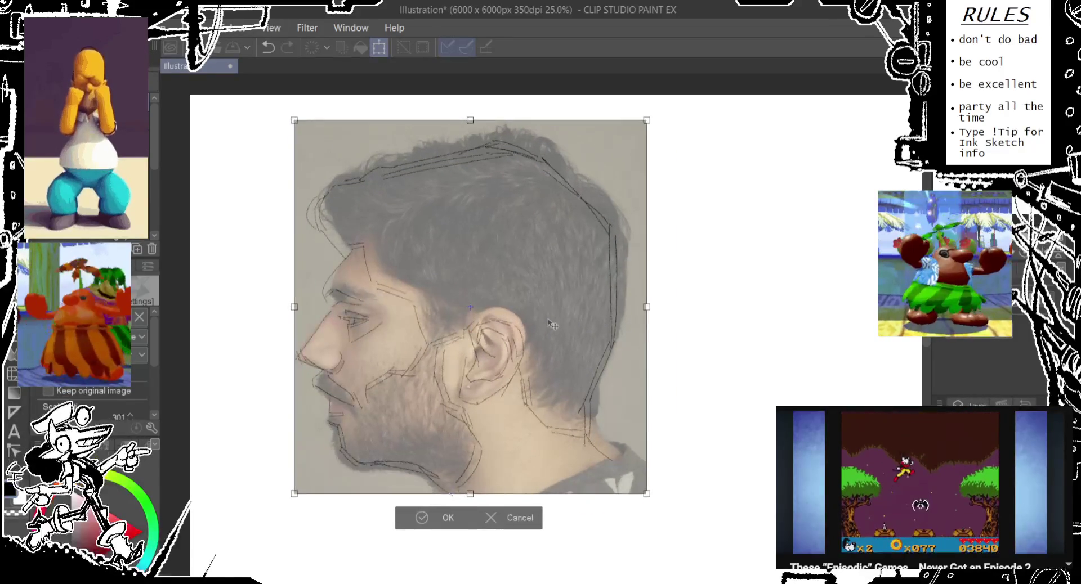
pyautogui.moveTo(646, 307); pyautogui.dragTo(603, 328)
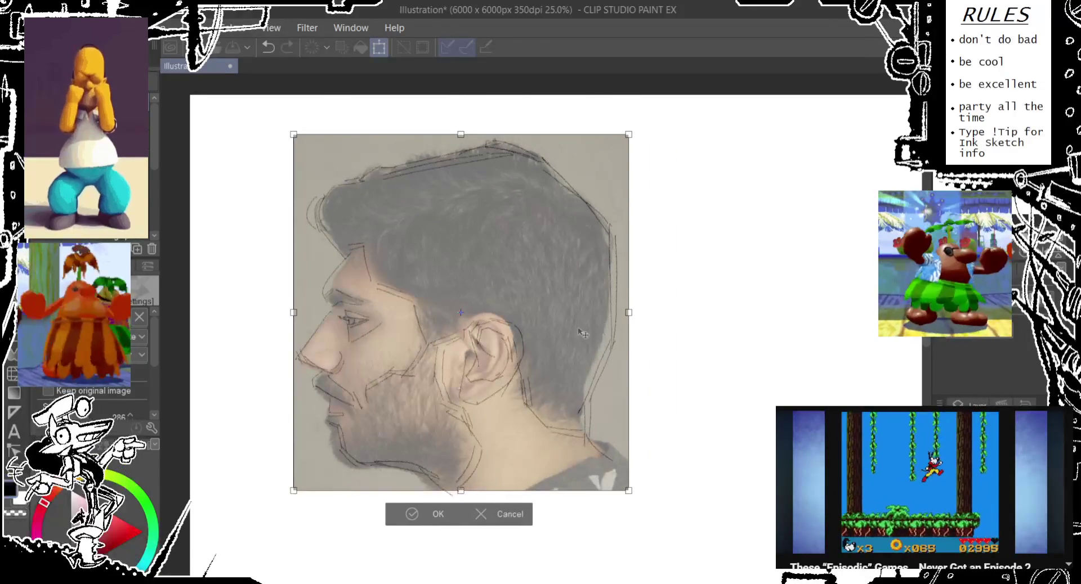
pyautogui.press('Return')
# - Skew the photo's edges so the face aligns with the profile sketch
pyautogui.hotkey('ctrl', 't')
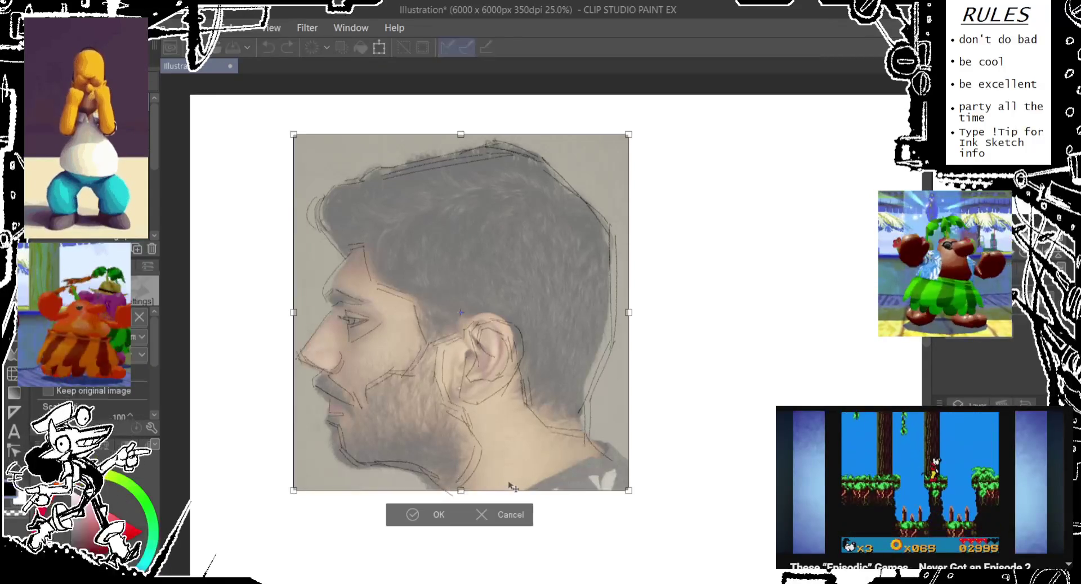
pyautogui.moveTo(473, 494)
pyautogui.mouseDown()
pyautogui.moveTo(483, 478)
pyautogui.moveTo(472, 454)
pyautogui.mouseUp()
pyautogui.moveTo(469, 491)
pyautogui.mouseDown()
pyautogui.moveTo(482, 488)
pyautogui.moveTo(469, 460)
pyautogui.mouseUp()
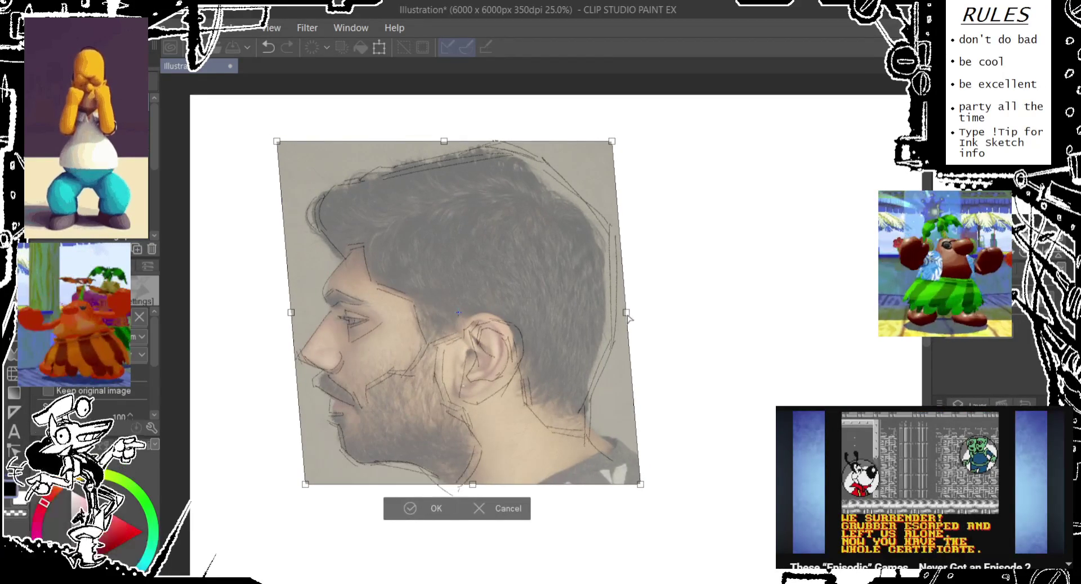
pyautogui.moveTo(627, 317); pyautogui.dragTo(637, 327)
pyautogui.moveTo(635, 324)
pyautogui.mouseDown()
pyautogui.moveTo(641, 334)
pyautogui.moveTo(590, 336)
pyautogui.moveTo(633, 326)
pyautogui.mouseUp()
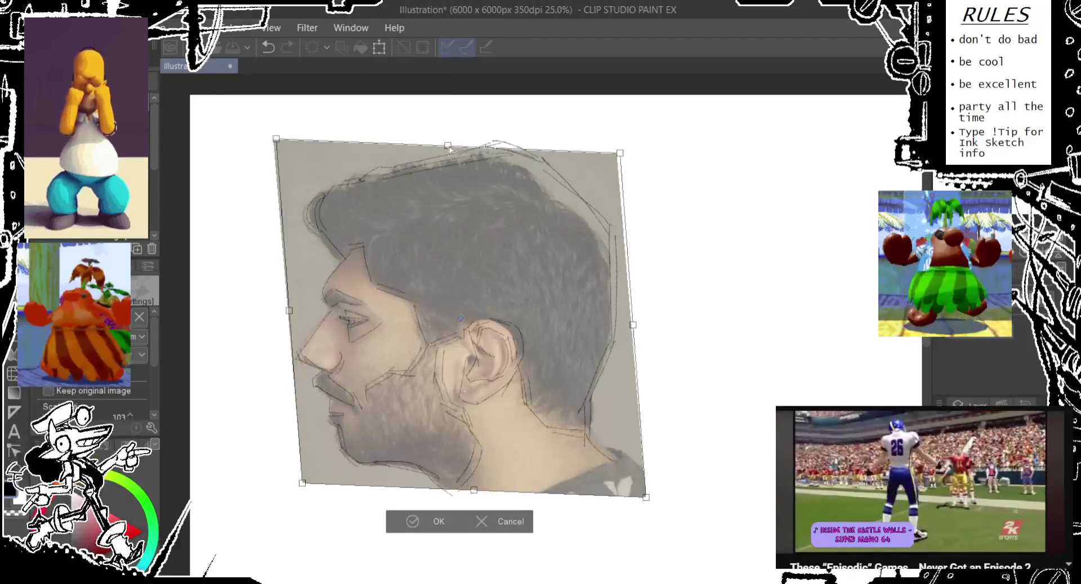
pyautogui.moveTo(448, 148); pyautogui.dragTo(459, 149)
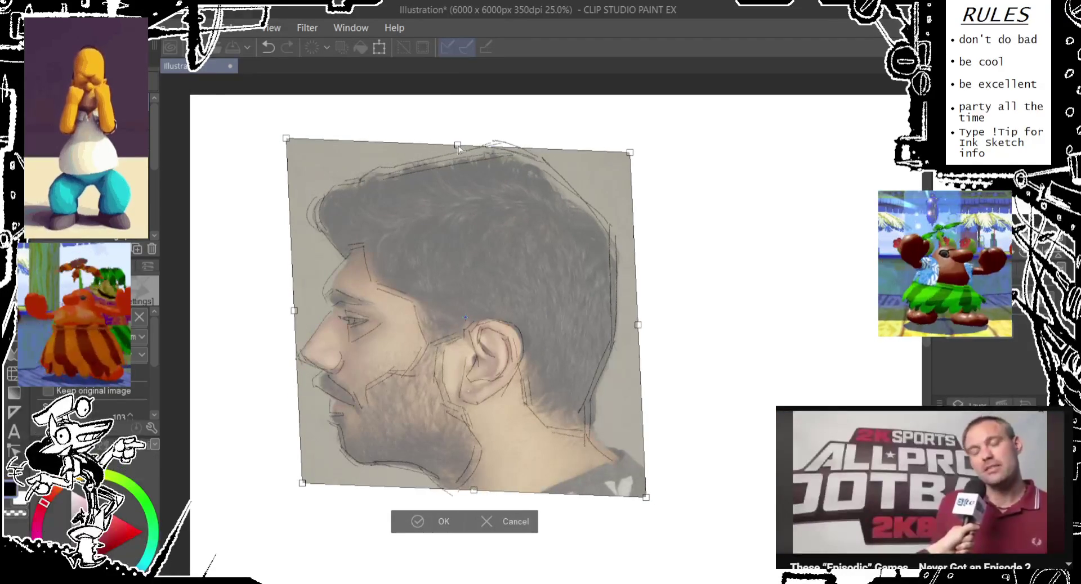
pyautogui.moveTo(435, 205); pyautogui.dragTo(433, 205)
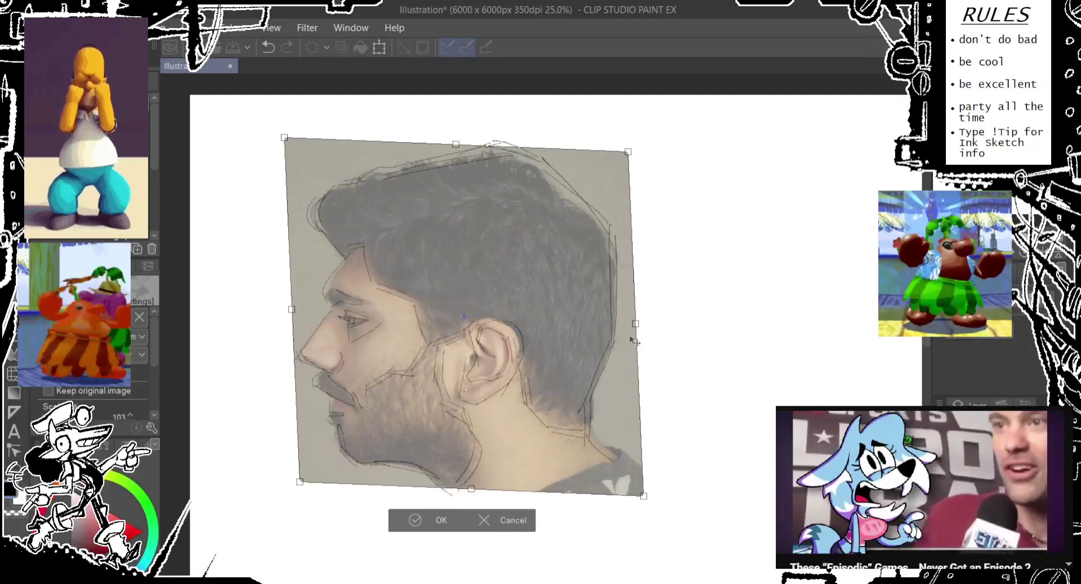
pyautogui.press('Return')
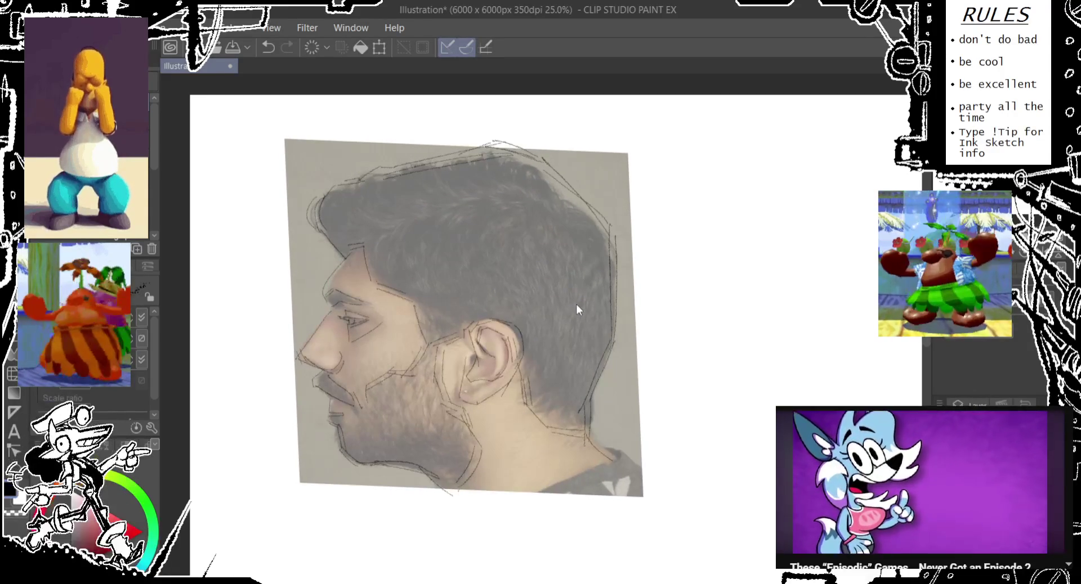
# - Toggle the reference photo with F2 to compare it with the head sketch, leaving it hidden
pyautogui.scroll(1, 800, 334)
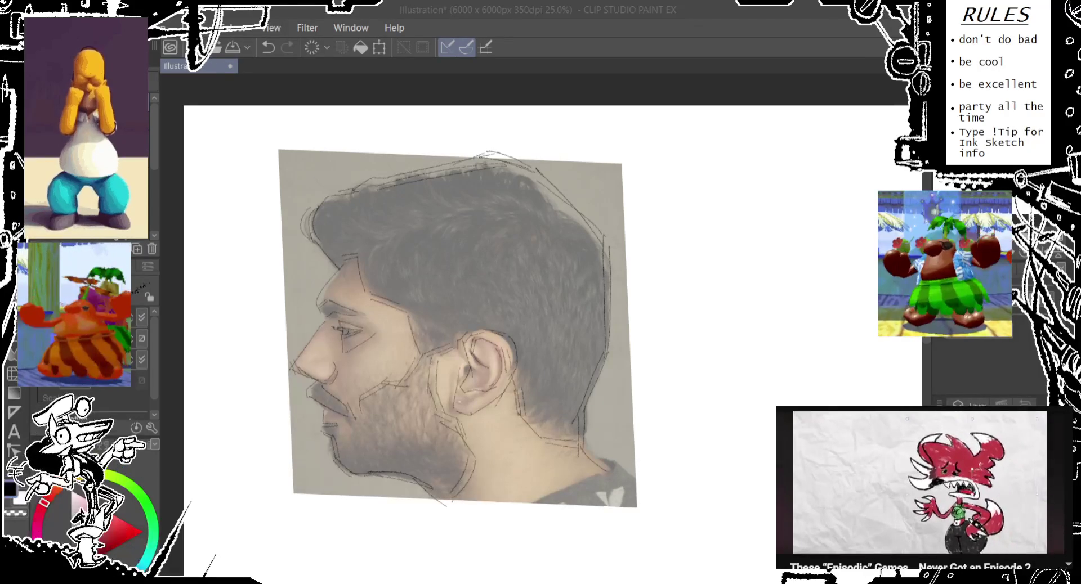
pyautogui.click(668, 275)
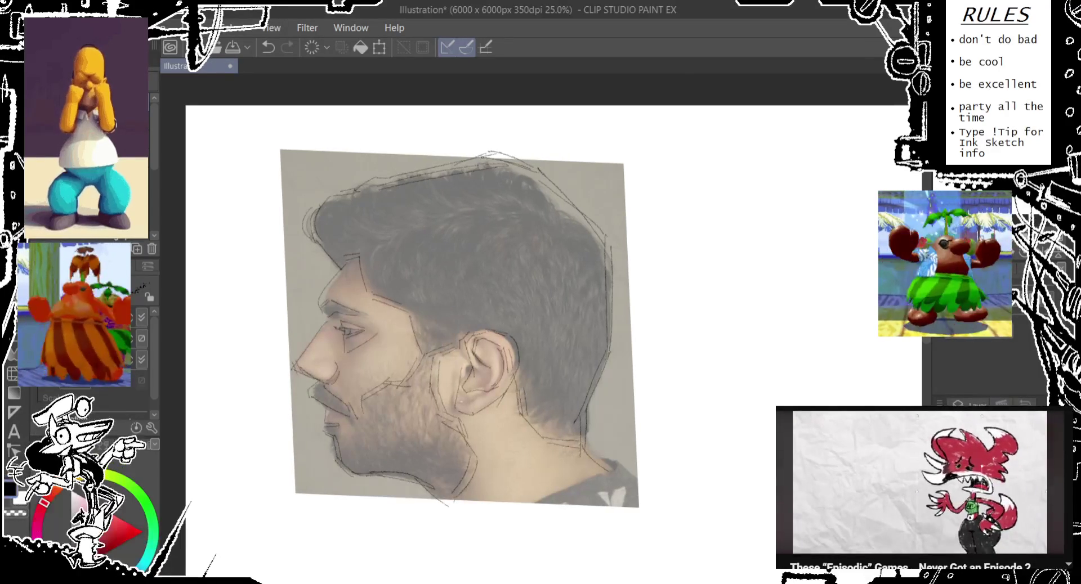
pyautogui.press('F2')
pyautogui.press('F2')
pyautogui.press('F2')
pyautogui.press('F2')
pyautogui.press('F2')
pyautogui.press('F2')
pyautogui.press('F2')
pyautogui.press('F2')
pyautogui.press('F2')
pyautogui.press('F2')
pyautogui.press('F2')
pyautogui.press('F2')
pyautogui.press('F2')
pyautogui.press('F2')
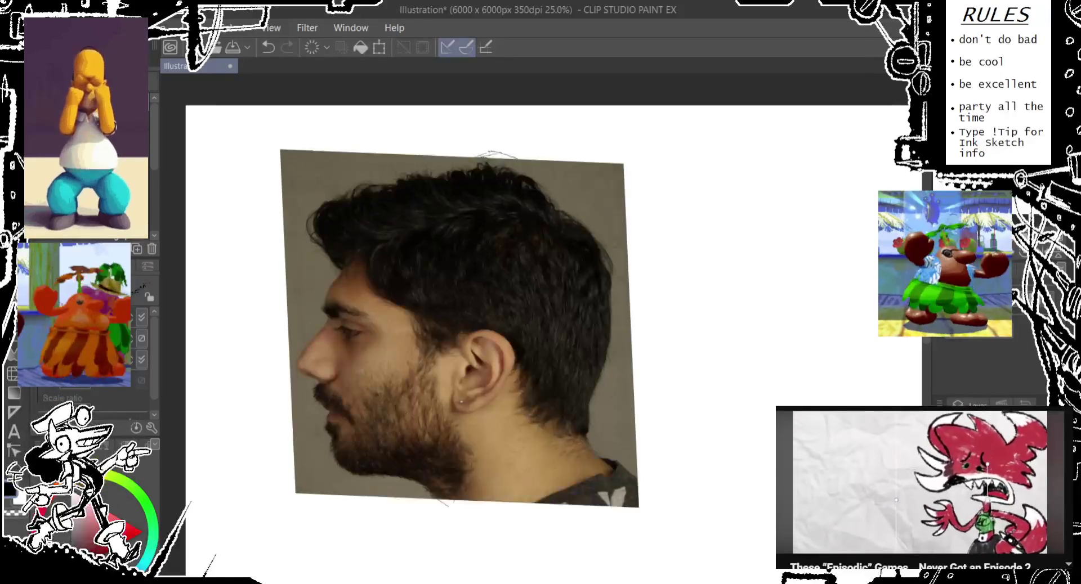
pyautogui.press('F2')
pyautogui.press('F2')
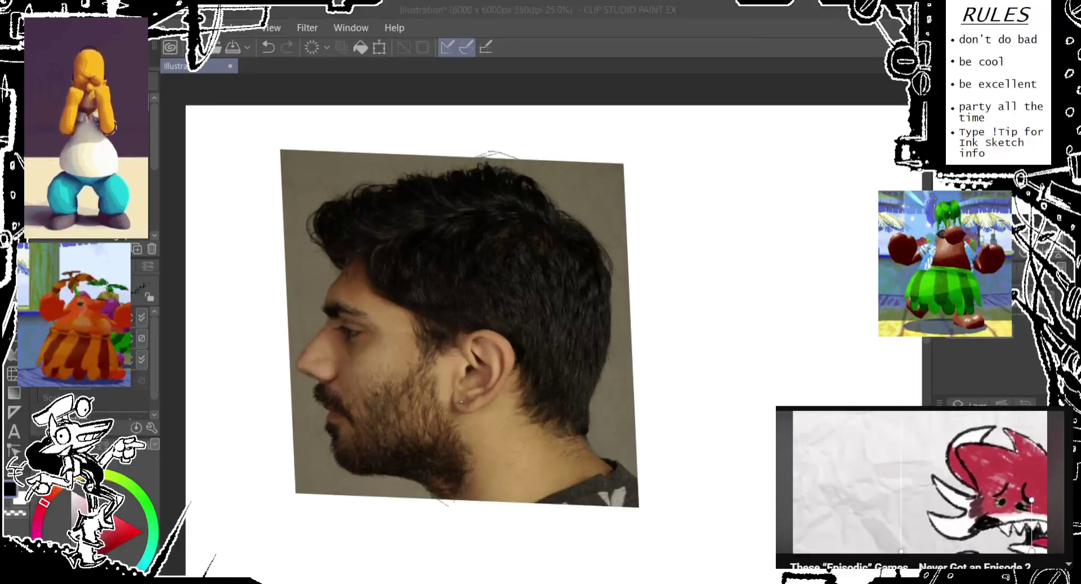
pyautogui.press('F2')
pyautogui.moveTo(473, 229); pyautogui.dragTo(541, 275)
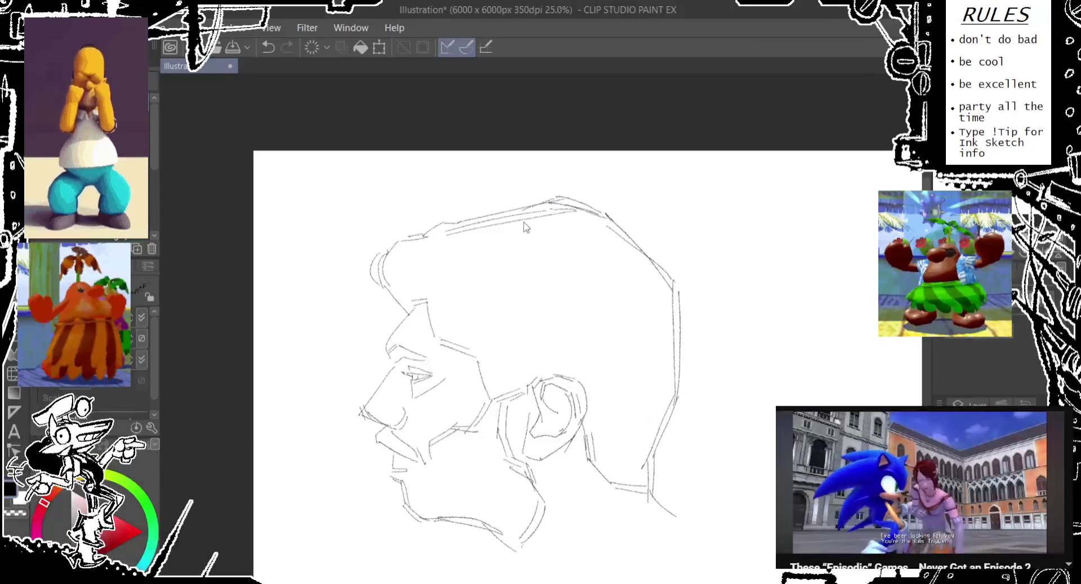
# - Keep the photo hidden, then pan and zoom to 33.3% on the blank area right of the head
pyautogui.press('F2')
pyautogui.press('F2')
pyautogui.moveTo(534, 224); pyautogui.dragTo(440, 183)
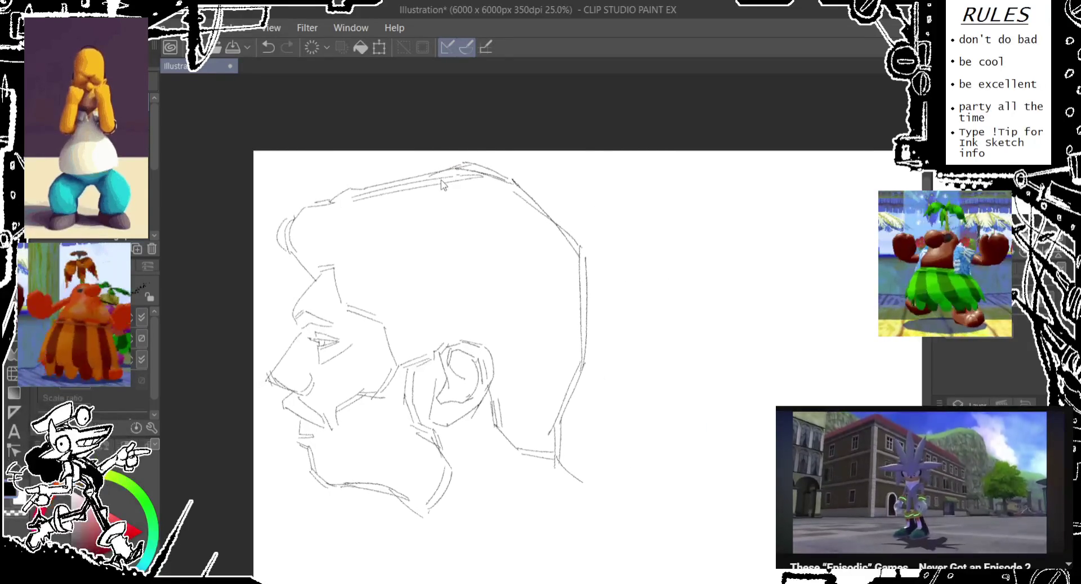
pyautogui.moveTo(710, 328)
pyautogui.mouseDown()
pyautogui.moveTo(572, 359)
pyautogui.moveTo(466, 304)
pyautogui.mouseUp()
pyautogui.scroll(1, 572, 359)
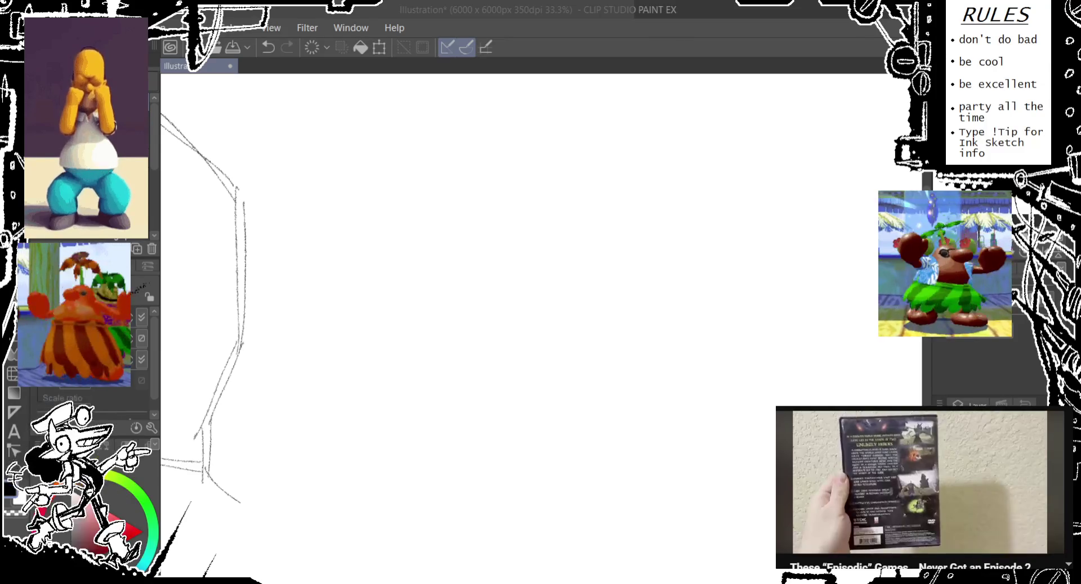
pyautogui.click(466, 47)
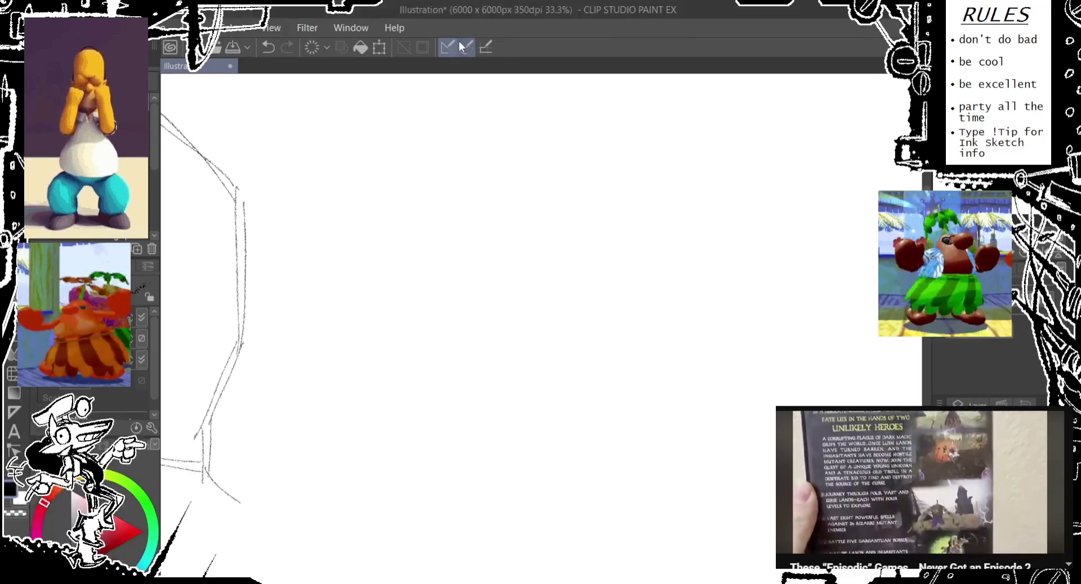
# - Pan left to bring a fully blank patch of canvas into view for the next pose
pyautogui.moveTo(405, 196); pyautogui.dragTo(236, 191)
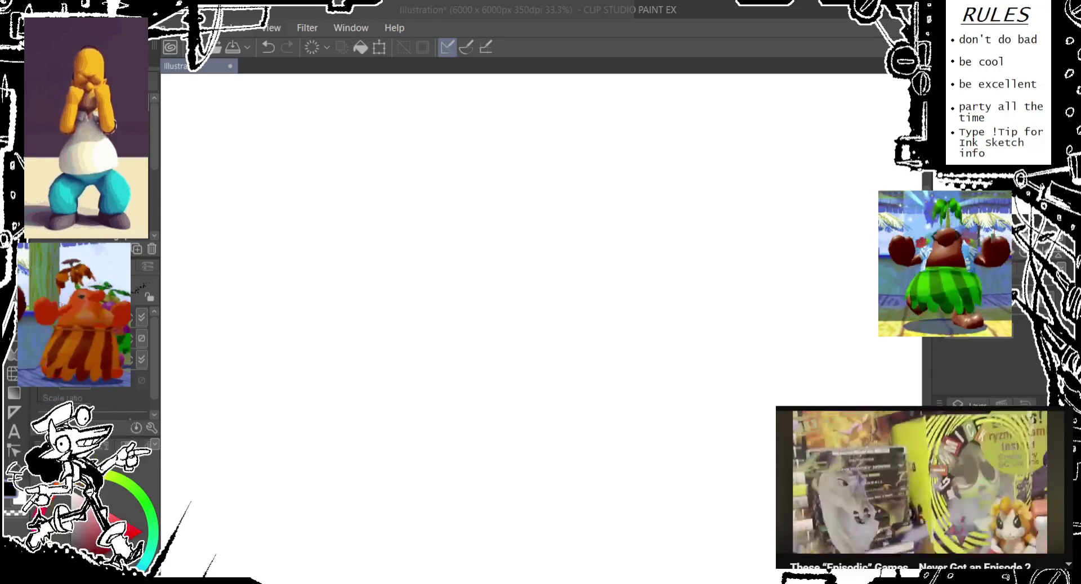
pyautogui.click(313, 14)
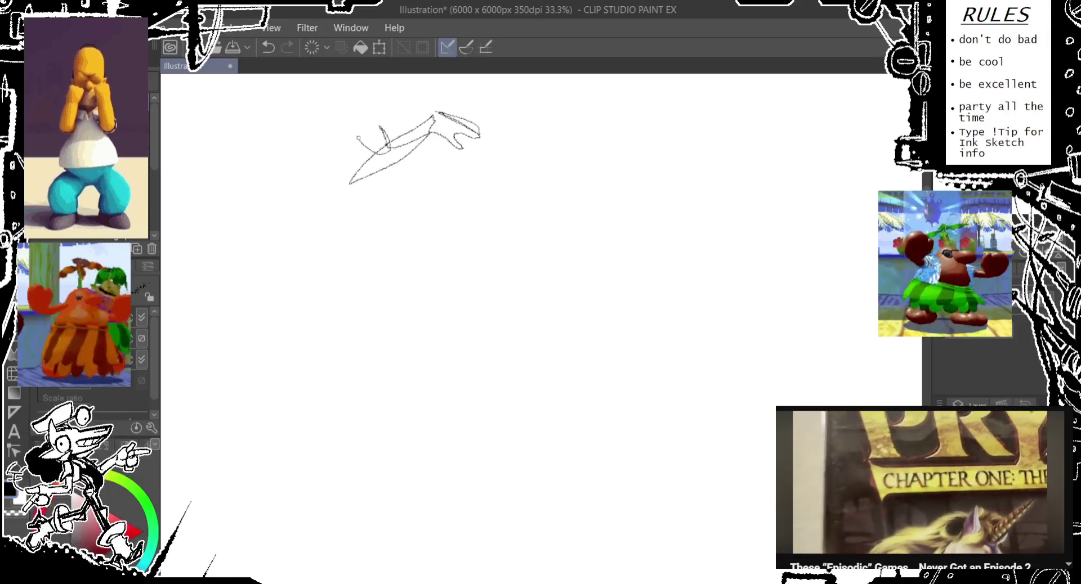
# - Sketch the new pose's shoulder line, outflung arm, torso outline and hip arc
pyautogui.moveTo(379, 133); pyautogui.dragTo(343, 127)
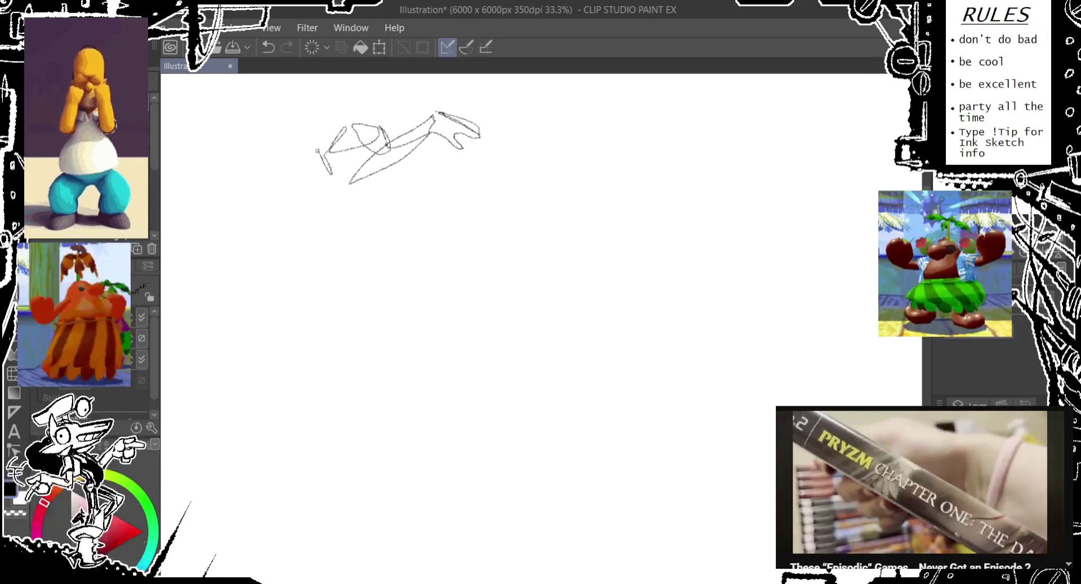
pyautogui.moveTo(291, 156); pyautogui.dragTo(237, 177)
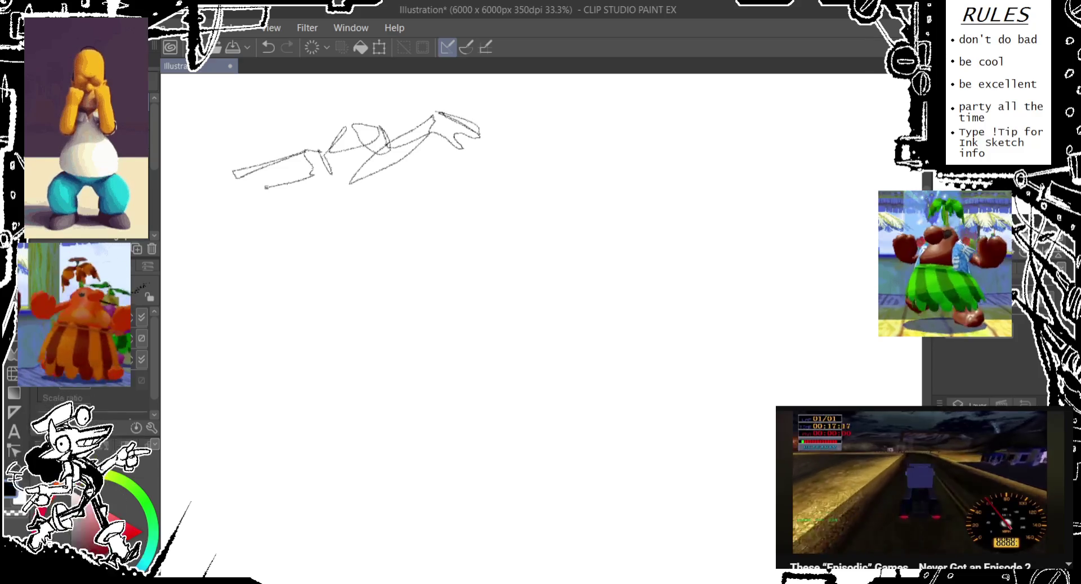
pyautogui.moveTo(265, 187)
pyautogui.mouseDown()
pyautogui.moveTo(281, 197)
pyautogui.moveTo(284, 233)
pyautogui.moveTo(345, 191)
pyautogui.moveTo(361, 277)
pyautogui.moveTo(307, 273)
pyautogui.mouseUp()
pyautogui.moveTo(279, 234)
pyautogui.mouseDown()
pyautogui.moveTo(305, 271)
pyautogui.moveTo(304, 292)
pyautogui.mouseUp()
pyautogui.moveTo(304, 290)
pyautogui.mouseDown()
pyautogui.moveTo(280, 189)
pyautogui.moveTo(266, 249)
pyautogui.moveTo(244, 210)
pyautogui.moveTo(267, 255)
pyautogui.mouseUp()
pyautogui.moveTo(265, 189); pyautogui.dragTo(257, 253)
pyautogui.moveTo(270, 185); pyautogui.dragTo(318, 222)
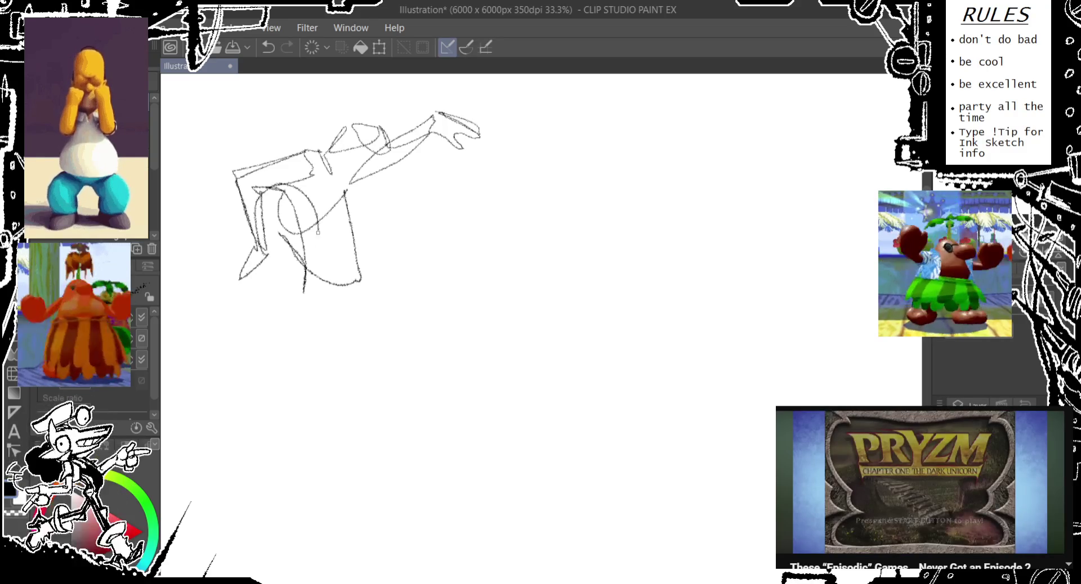
# - Draw both legs apart down to the feet and reinforce the leg lines
pyautogui.moveTo(304, 305)
pyautogui.mouseDown()
pyautogui.moveTo(348, 282)
pyautogui.moveTo(352, 297)
pyautogui.mouseUp()
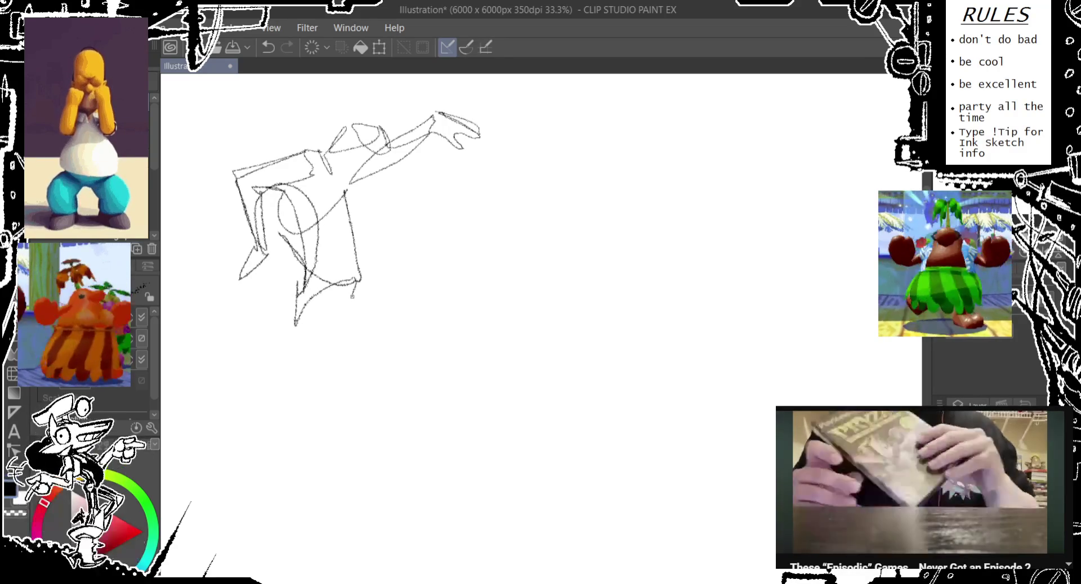
pyautogui.moveTo(354, 285)
pyautogui.mouseDown()
pyautogui.moveTo(390, 388)
pyautogui.moveTo(317, 333)
pyautogui.mouseUp()
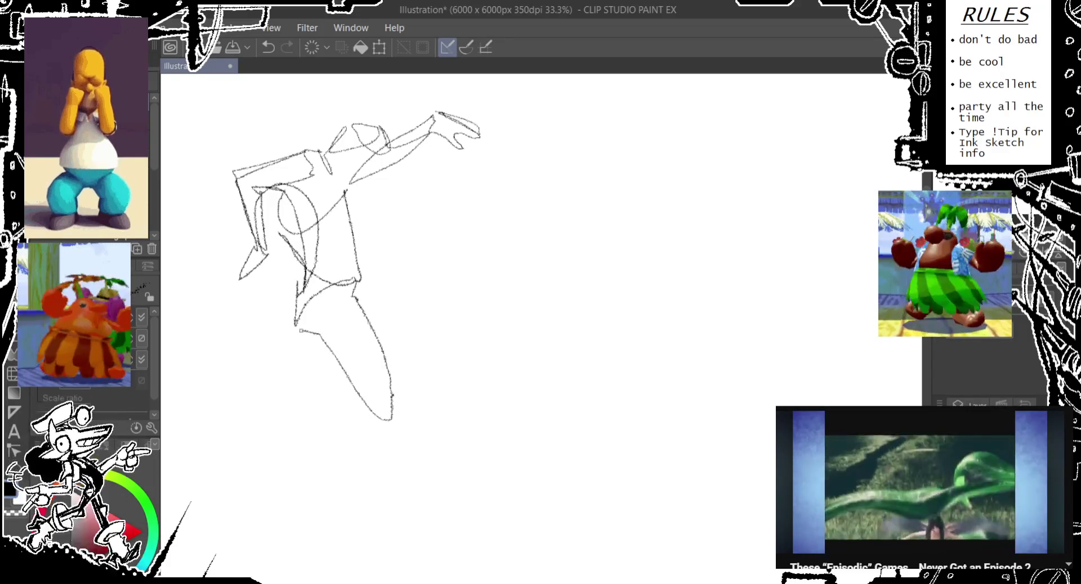
pyautogui.moveTo(341, 375); pyautogui.dragTo(344, 370)
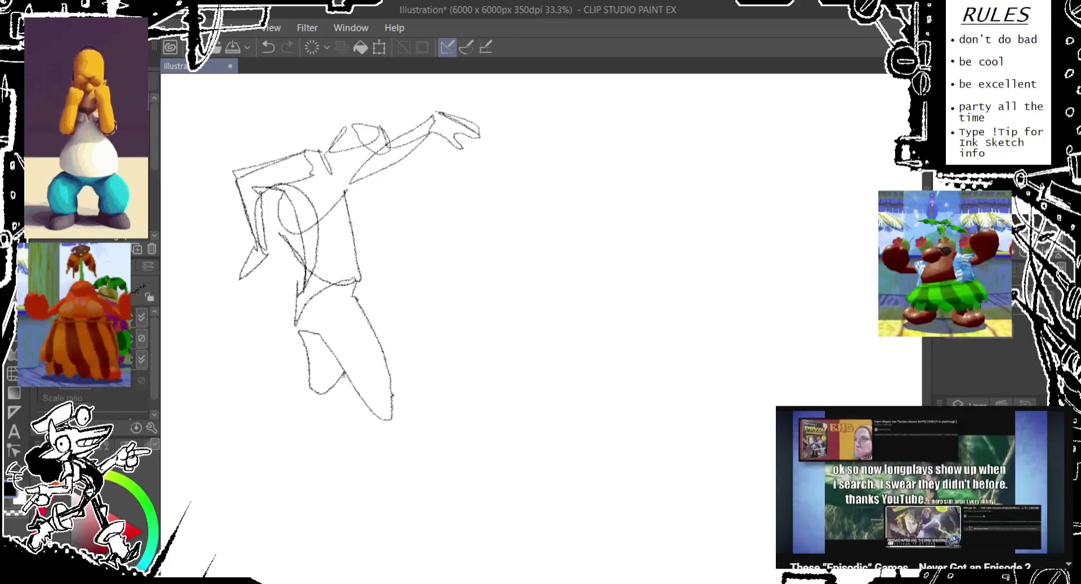
pyautogui.moveTo(313, 408)
pyautogui.mouseDown()
pyautogui.moveTo(336, 432)
pyautogui.moveTo(325, 523)
pyautogui.moveTo(333, 396)
pyautogui.moveTo(383, 444)
pyautogui.mouseUp()
pyautogui.moveTo(396, 394)
pyautogui.mouseDown()
pyautogui.moveTo(416, 470)
pyautogui.moveTo(451, 521)
pyautogui.mouseUp()
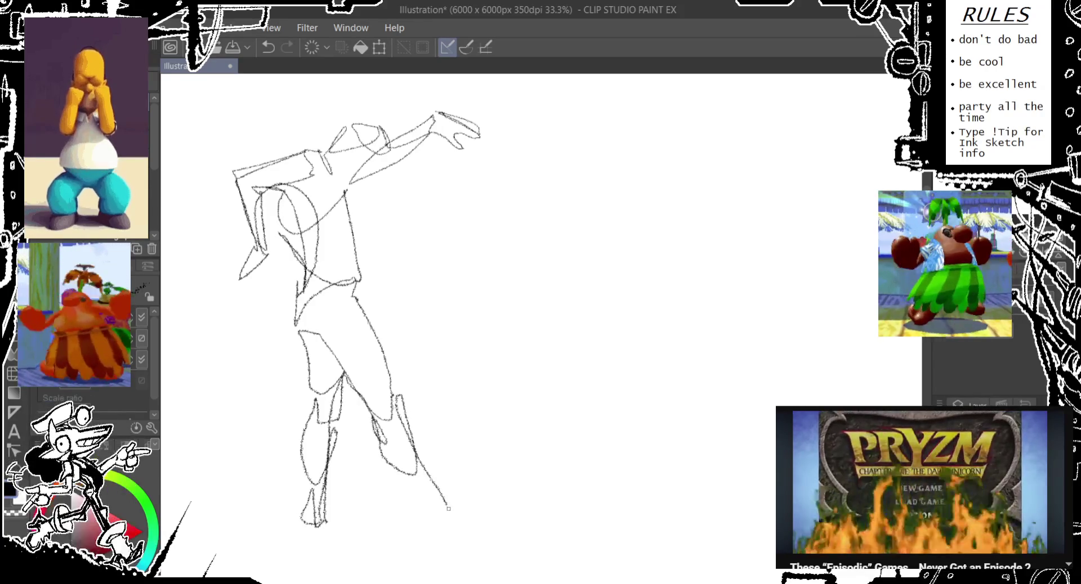
pyautogui.moveTo(416, 470); pyautogui.dragTo(401, 476)
pyautogui.moveTo(413, 515); pyautogui.dragTo(467, 523)
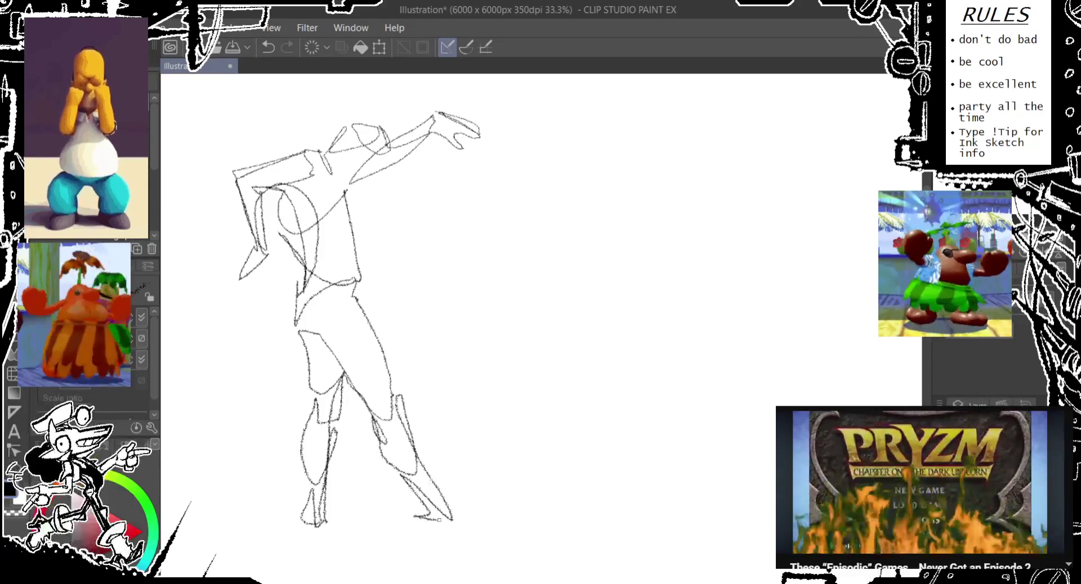
pyautogui.moveTo(341, 378); pyautogui.dragTo(331, 533)
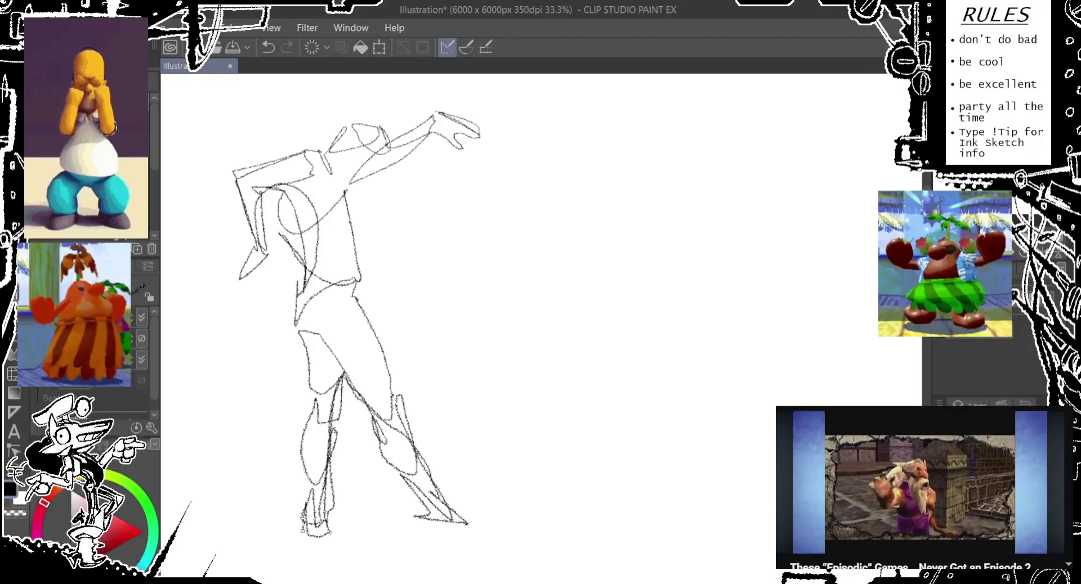
pyautogui.moveTo(340, 389); pyautogui.dragTo(323, 495)
pyautogui.moveTo(346, 383)
pyautogui.mouseDown()
pyautogui.moveTo(397, 417)
pyautogui.moveTo(471, 527)
pyautogui.mouseUp()
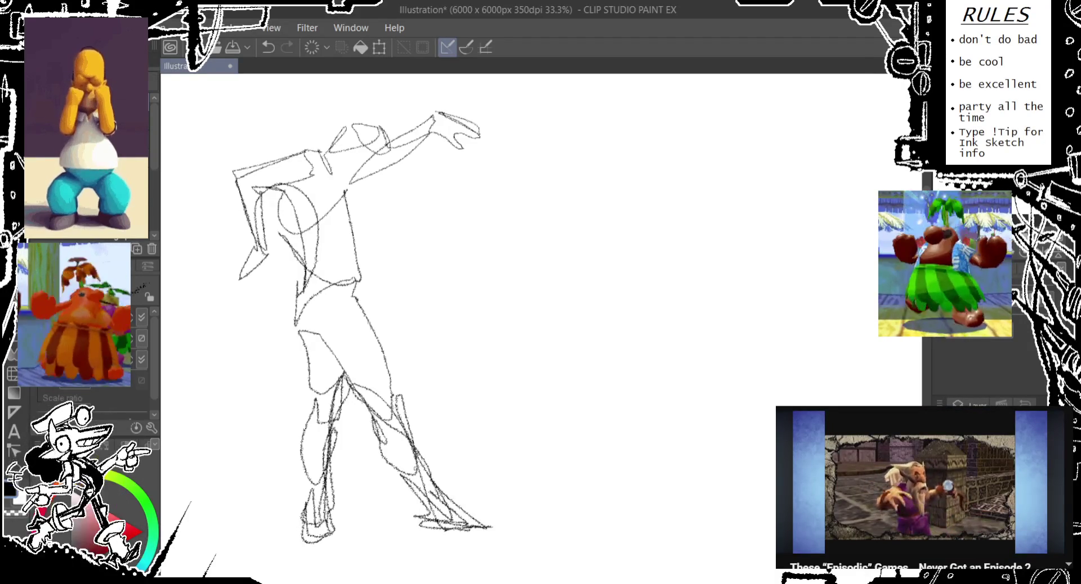
pyautogui.scroll(-1, 588, 201)
pyautogui.scroll(-3, 588, 201)
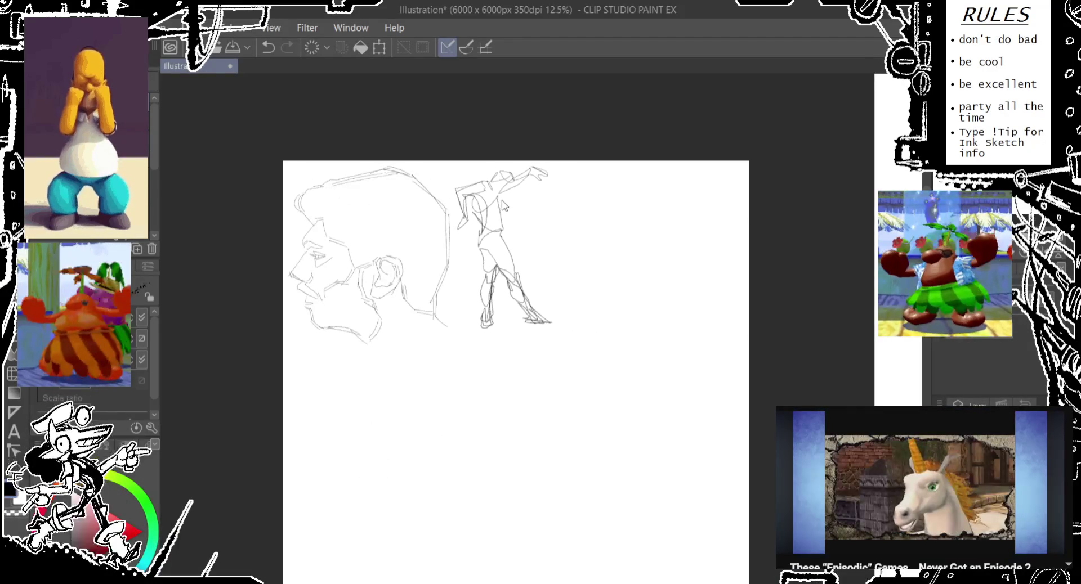
# - Review the head and standing figure together, then zoom back to 33.3% on an empty area
pyautogui.moveTo(501, 247); pyautogui.dragTo(497, 248)
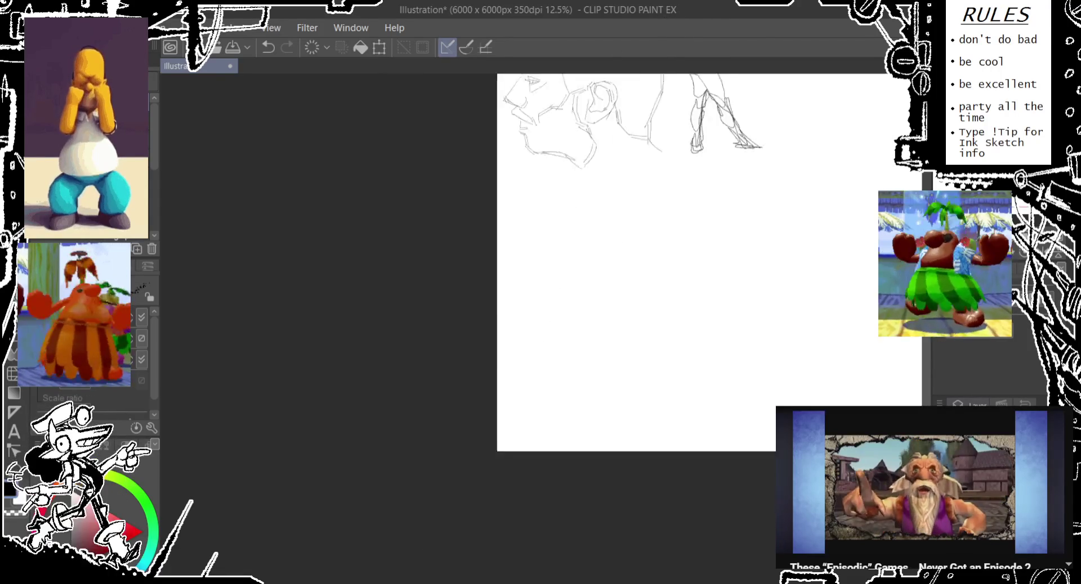
pyautogui.moveTo(394, 395); pyautogui.dragTo(606, 254)
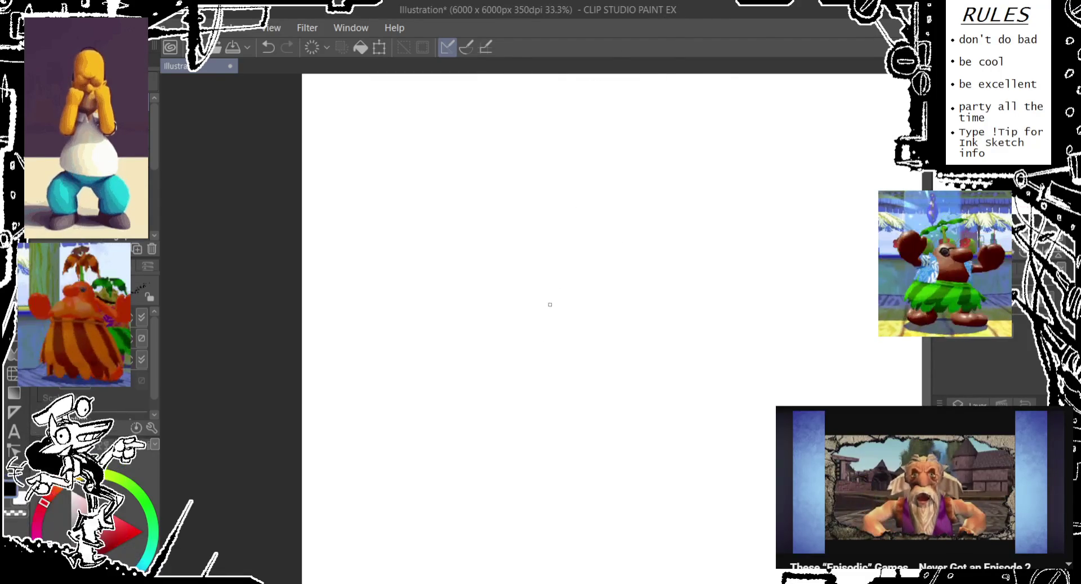
pyautogui.scroll(3, 541, 326)
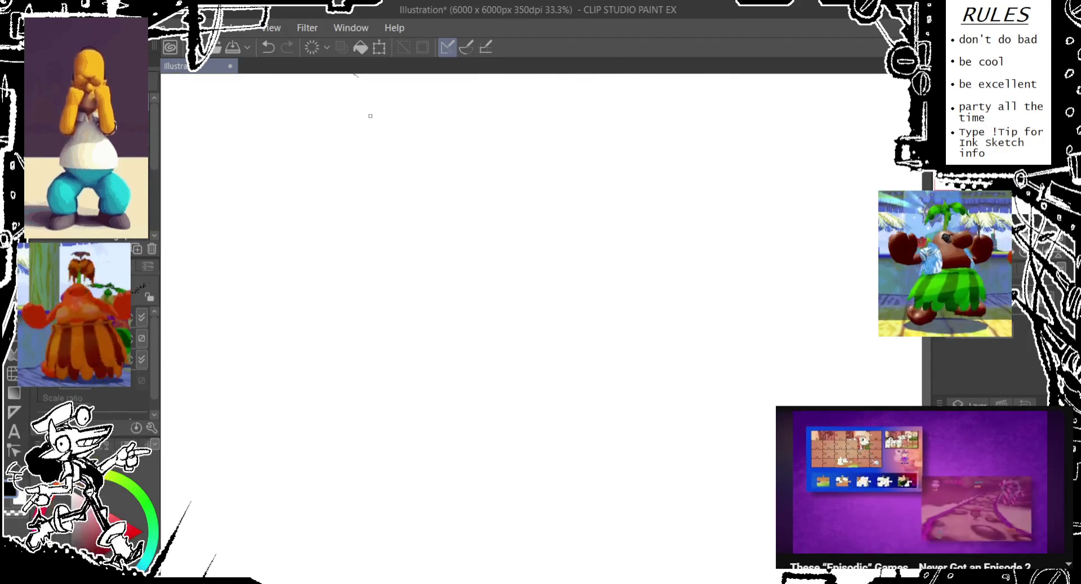
# - Draw the back-view figure's head, widely spread arms, and a long leg reaching to the foot
pyautogui.moveTo(368, 114)
pyautogui.mouseDown()
pyautogui.moveTo(342, 137)
pyautogui.moveTo(377, 150)
pyautogui.moveTo(372, 112)
pyautogui.moveTo(411, 118)
pyautogui.moveTo(394, 127)
pyautogui.moveTo(417, 135)
pyautogui.mouseUp()
pyautogui.moveTo(395, 169)
pyautogui.mouseDown()
pyautogui.moveTo(372, 162)
pyautogui.moveTo(364, 179)
pyautogui.moveTo(441, 243)
pyautogui.mouseUp()
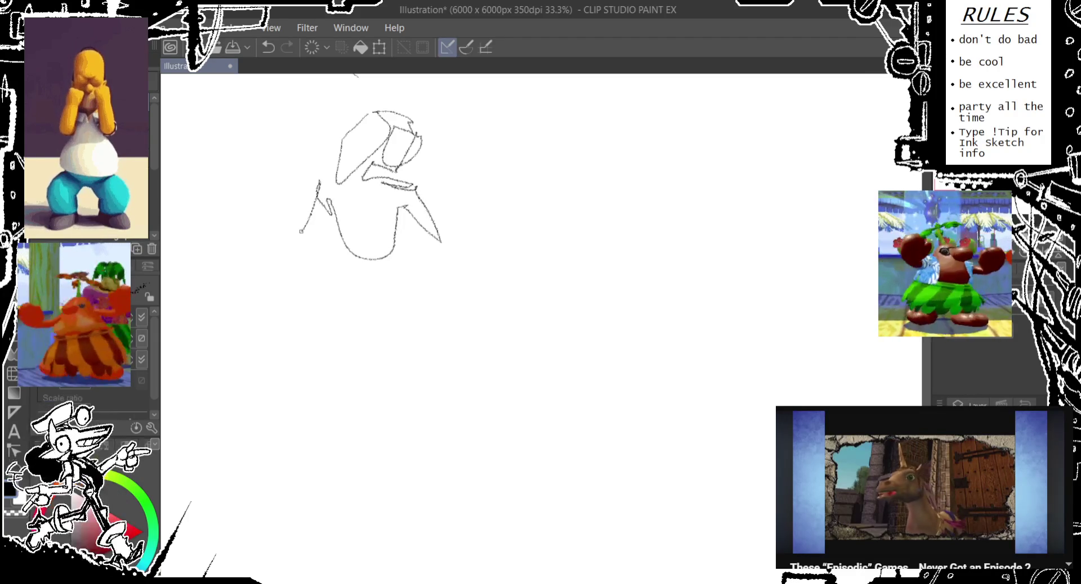
pyautogui.moveTo(304, 231)
pyautogui.mouseDown()
pyautogui.moveTo(255, 323)
pyautogui.moveTo(328, 223)
pyautogui.mouseUp()
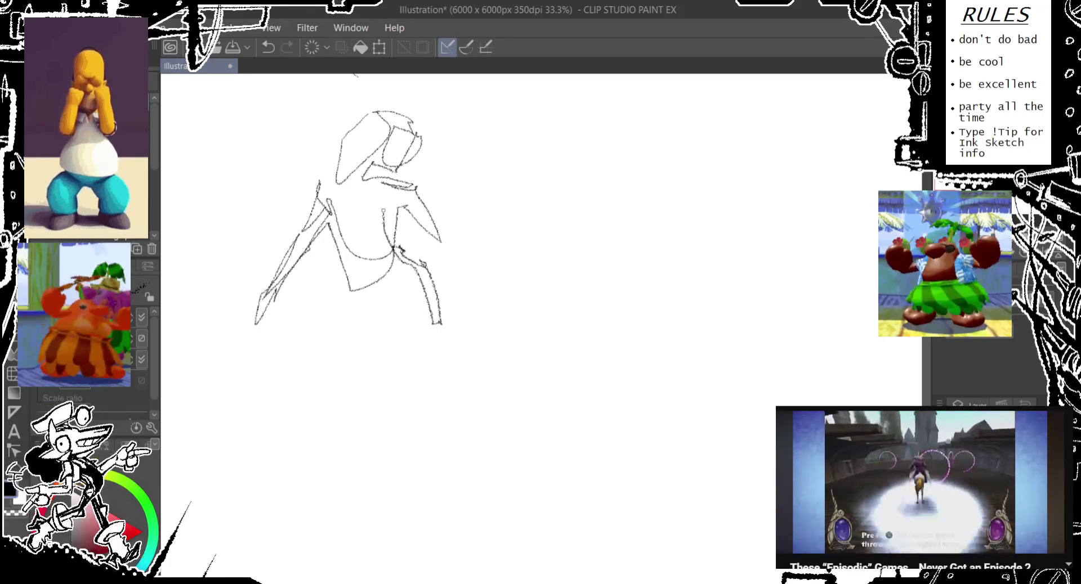
pyautogui.moveTo(439, 222)
pyautogui.mouseDown()
pyautogui.moveTo(500, 268)
pyautogui.moveTo(387, 218)
pyautogui.mouseUp()
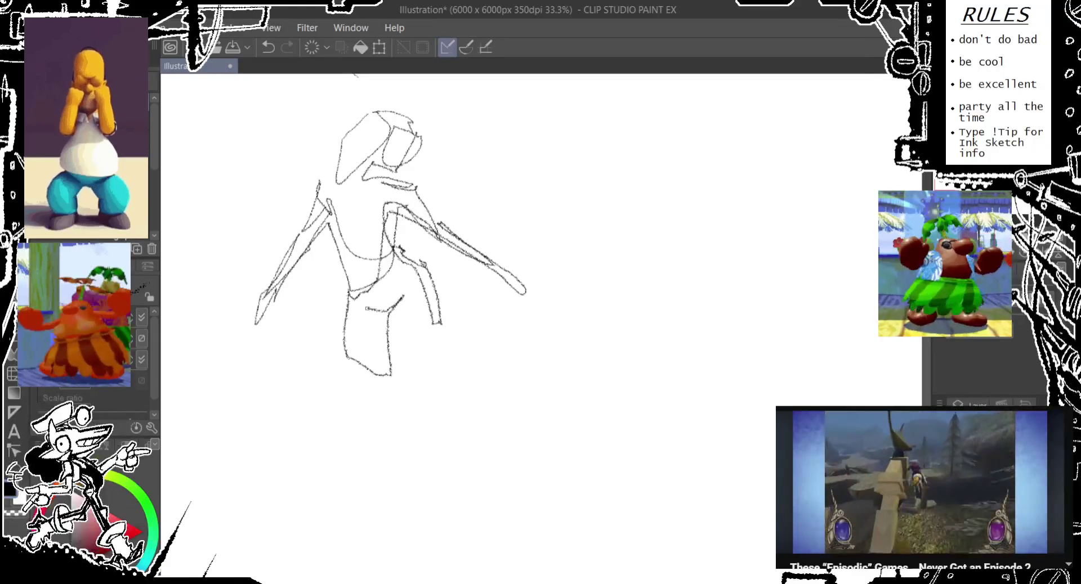
pyautogui.moveTo(405, 386); pyautogui.dragTo(441, 324)
pyautogui.moveTo(424, 405)
pyautogui.mouseDown()
pyautogui.moveTo(393, 400)
pyautogui.moveTo(376, 532)
pyautogui.moveTo(397, 535)
pyautogui.moveTo(398, 442)
pyautogui.moveTo(361, 372)
pyautogui.moveTo(388, 339)
pyautogui.mouseUp()
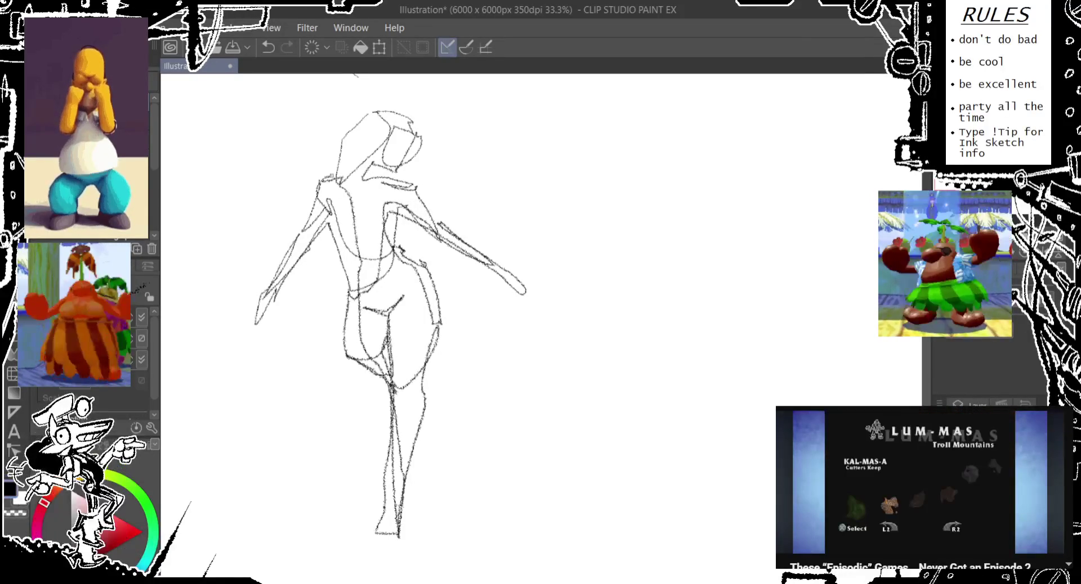
pyautogui.moveTo(343, 133); pyautogui.dragTo(339, 156)
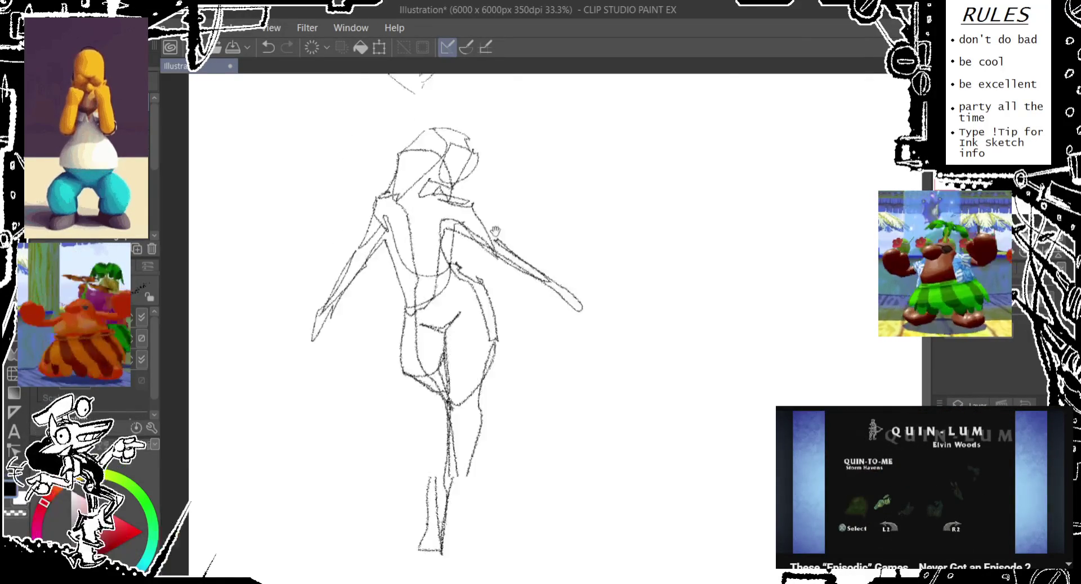
pyautogui.scroll(-3, 541, 327)
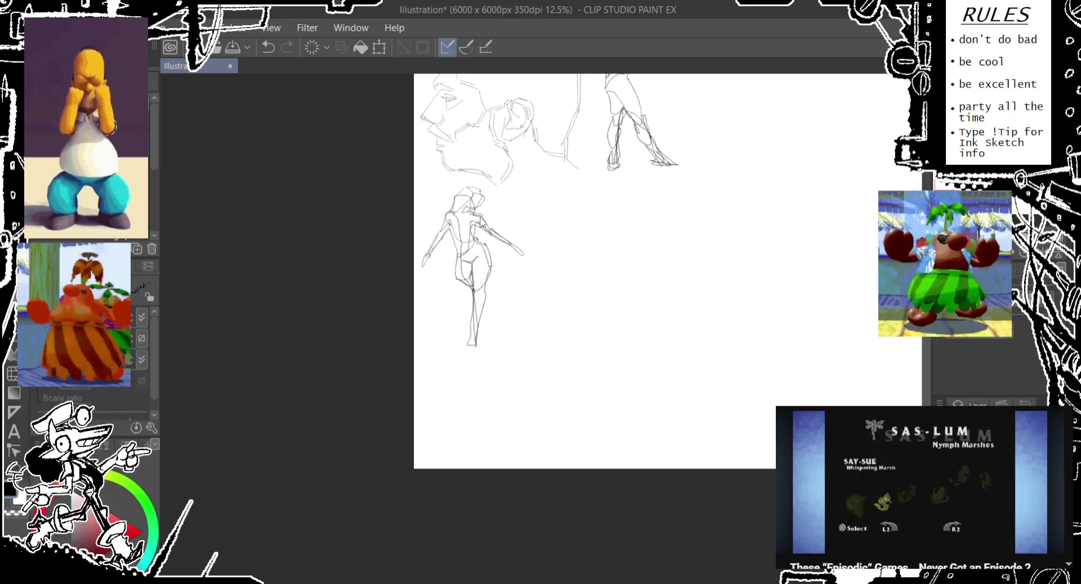
# - Draw the figure's torso, straight standing leg, and raised leg with bent knee and foot
pyautogui.scroll(3, 540, 327)
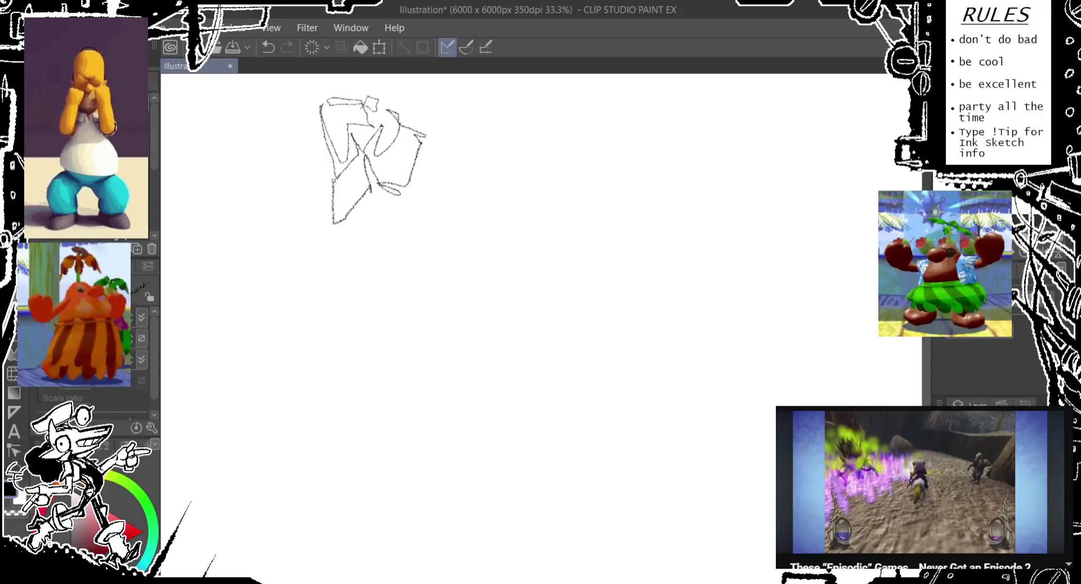
pyautogui.moveTo(361, 223); pyautogui.dragTo(415, 209)
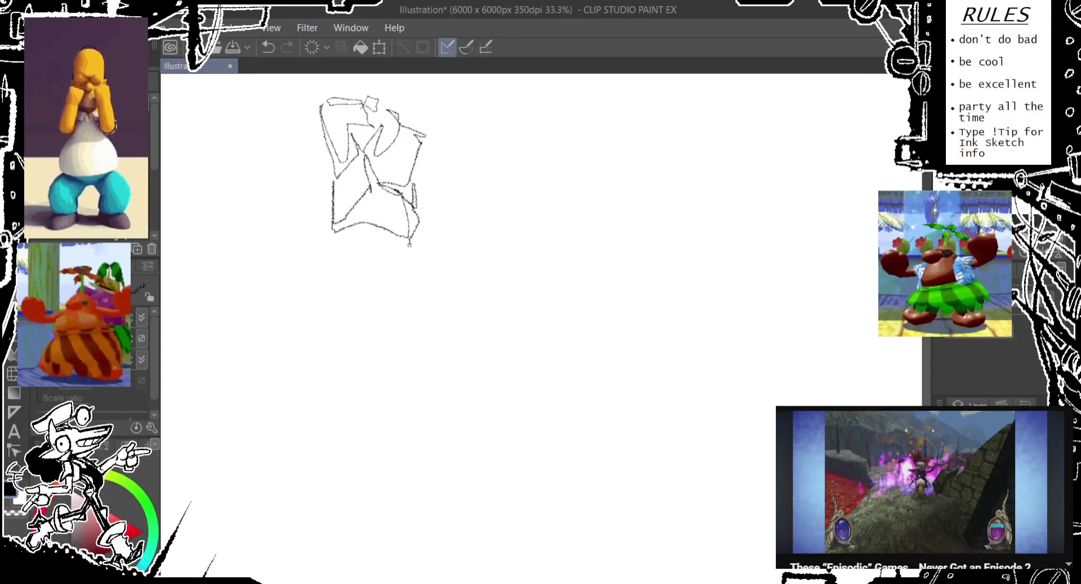
pyautogui.moveTo(392, 294)
pyautogui.mouseDown()
pyautogui.moveTo(334, 245)
pyautogui.moveTo(309, 312)
pyautogui.moveTo(365, 308)
pyautogui.moveTo(356, 435)
pyautogui.mouseUp()
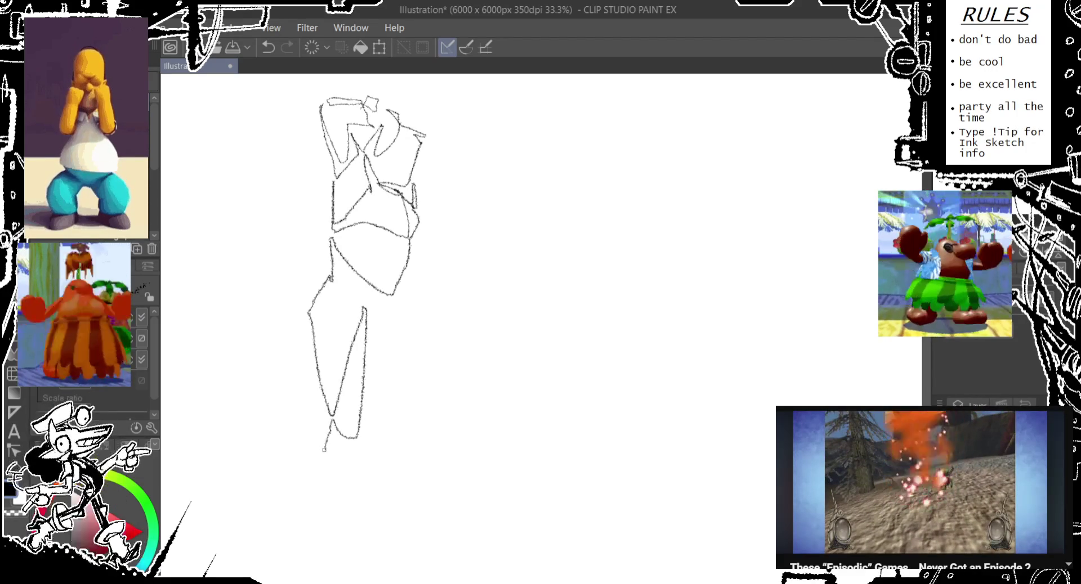
pyautogui.moveTo(324, 451); pyautogui.dragTo(344, 510)
pyautogui.moveTo(358, 448); pyautogui.dragTo(354, 547)
pyautogui.moveTo(336, 512)
pyautogui.mouseDown()
pyautogui.moveTo(356, 537)
pyautogui.moveTo(338, 468)
pyautogui.moveTo(325, 307)
pyautogui.moveTo(397, 284)
pyautogui.mouseUp()
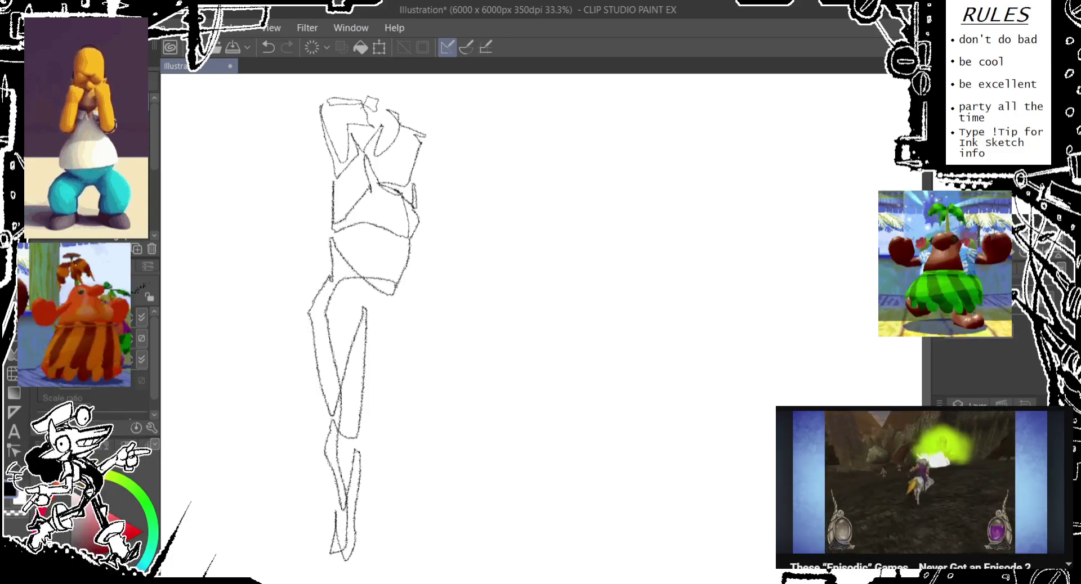
pyautogui.moveTo(441, 380); pyautogui.dragTo(363, 341)
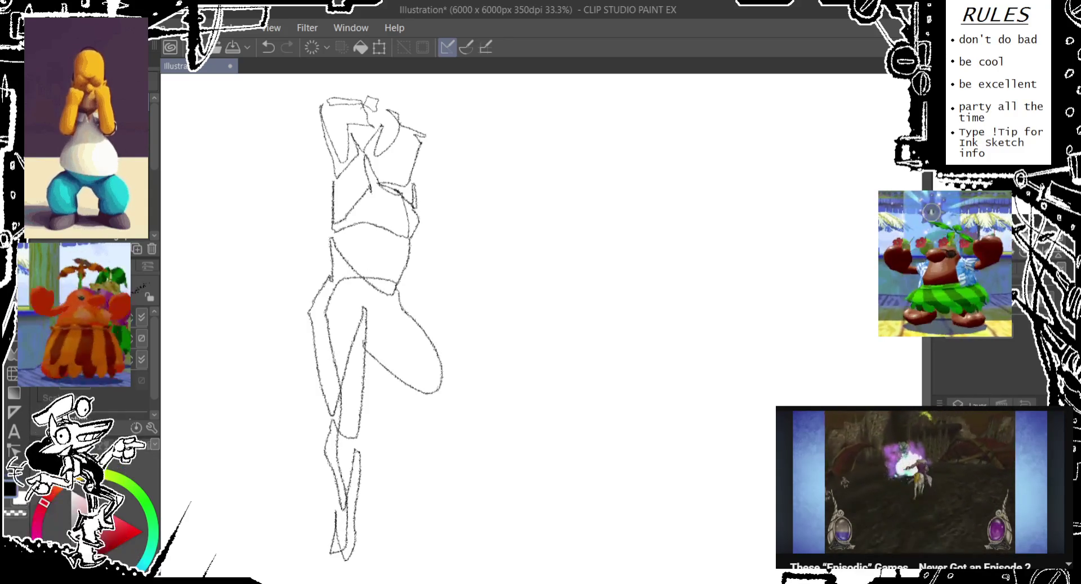
pyautogui.moveTo(422, 444)
pyautogui.mouseDown()
pyautogui.moveTo(445, 387)
pyautogui.moveTo(447, 461)
pyautogui.mouseUp()
pyautogui.moveTo(460, 510)
pyautogui.mouseDown()
pyautogui.moveTo(424, 445)
pyautogui.moveTo(444, 499)
pyautogui.moveTo(428, 510)
pyautogui.moveTo(464, 546)
pyautogui.moveTo(451, 431)
pyautogui.mouseUp()
pyautogui.moveTo(399, 312); pyautogui.dragTo(441, 355)
pyautogui.moveTo(338, 342); pyautogui.dragTo(348, 475)
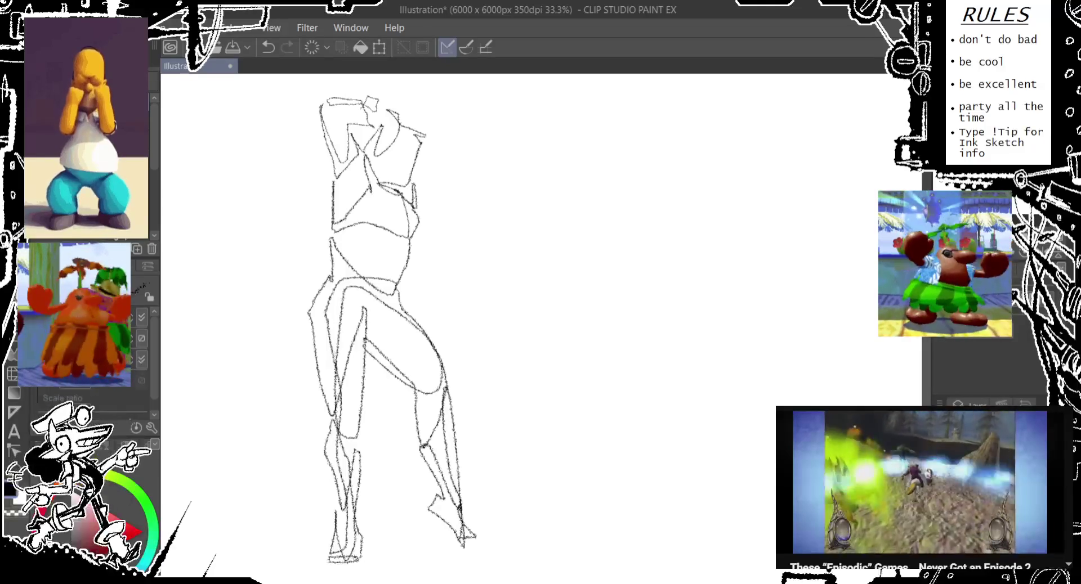
# - Zoom out to view the whole page with the three figures arranged around the head
pyautogui.scroll(-3, 577, 341)
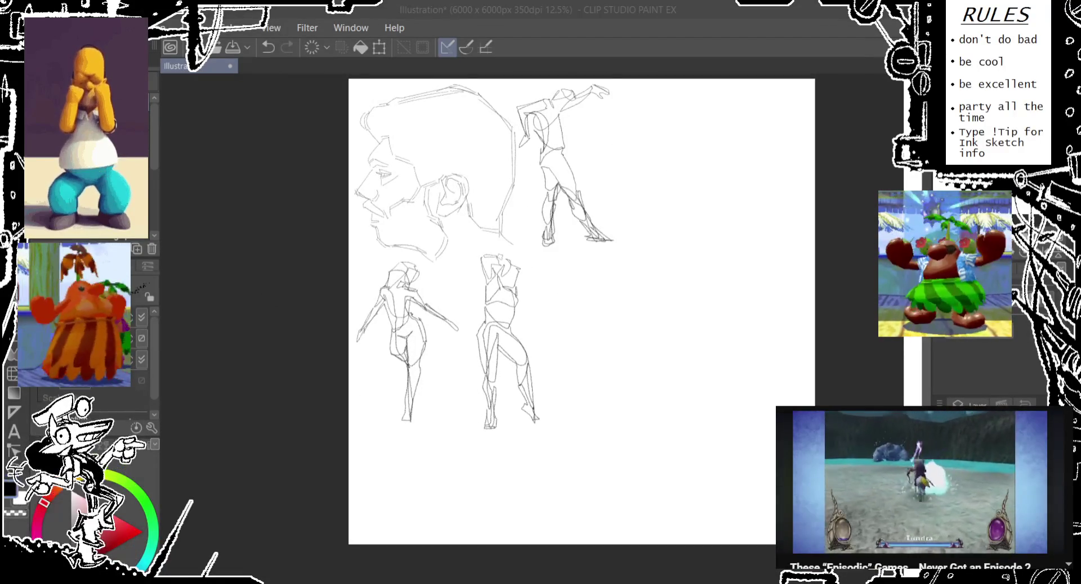
pyautogui.moveTo(530, 159)
pyautogui.mouseDown()
pyautogui.moveTo(491, 236)
pyautogui.moveTo(359, 340)
pyautogui.moveTo(459, 341)
pyautogui.moveTo(510, 200)
pyautogui.moveTo(505, 177)
pyautogui.moveTo(485, 275)
pyautogui.moveTo(456, 332)
pyautogui.moveTo(515, 180)
pyautogui.moveTo(485, 225)
pyautogui.moveTo(498, 232)
pyautogui.moveTo(491, 261)
pyautogui.moveTo(498, 233)
pyautogui.mouseUp()
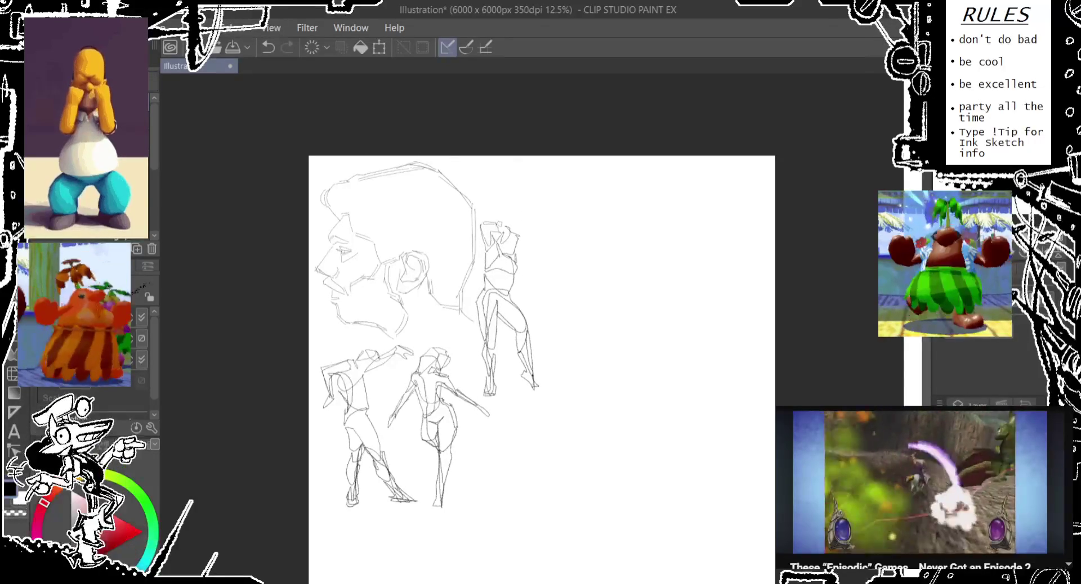
pyautogui.hotkey('ctrl', 'alt', 'c')
# - Crop the canvas to 2976x4576px by pulling its right, bottom and left edges in
pyautogui.moveTo(775, 388); pyautogui.dragTo(545, 383)
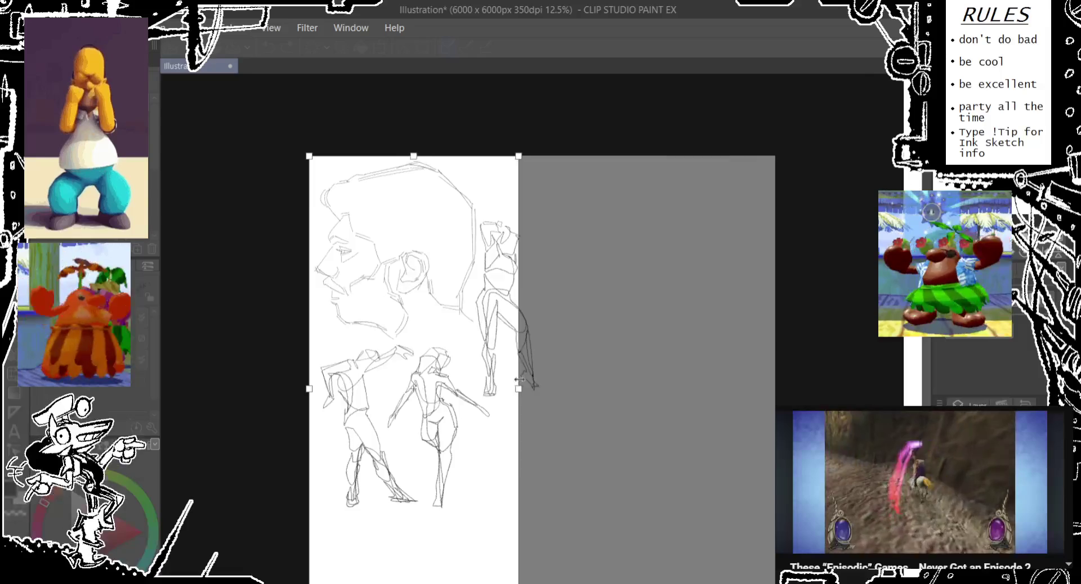
pyautogui.scroll(-2, 598, 391)
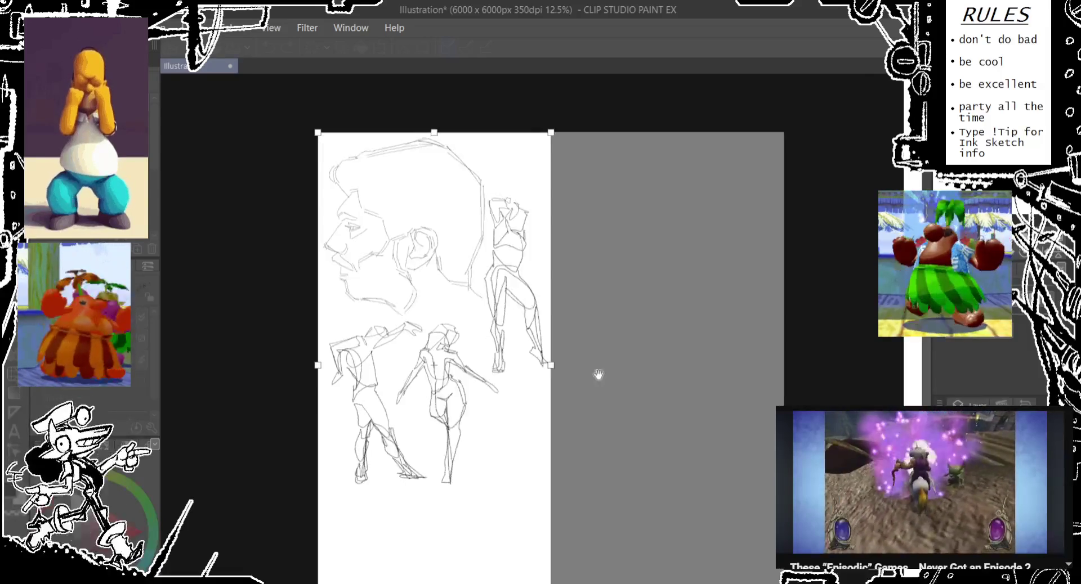
pyautogui.moveTo(434, 571); pyautogui.dragTo(427, 462)
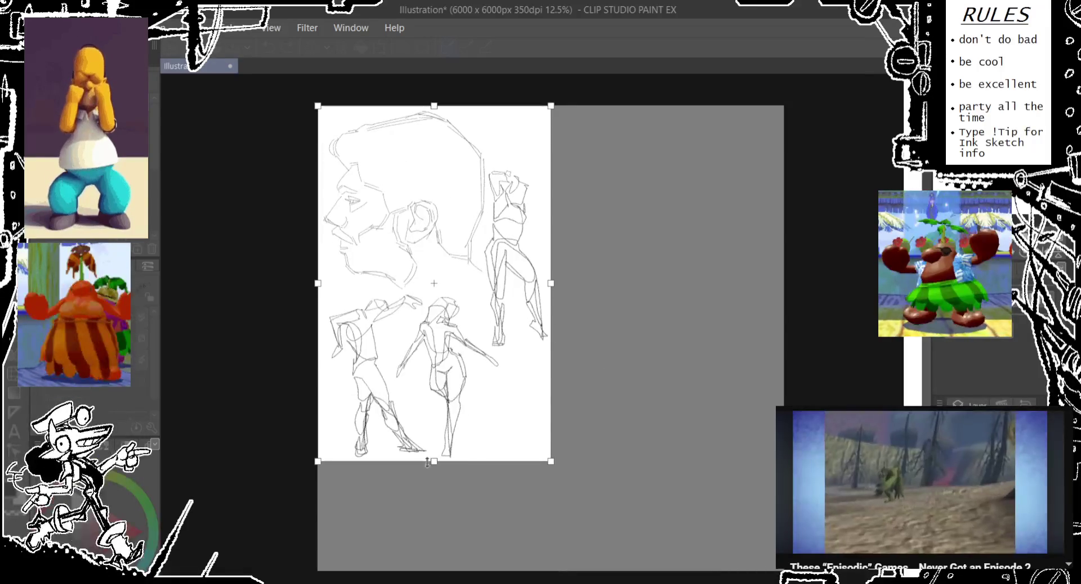
pyautogui.scroll(2, 442, 490)
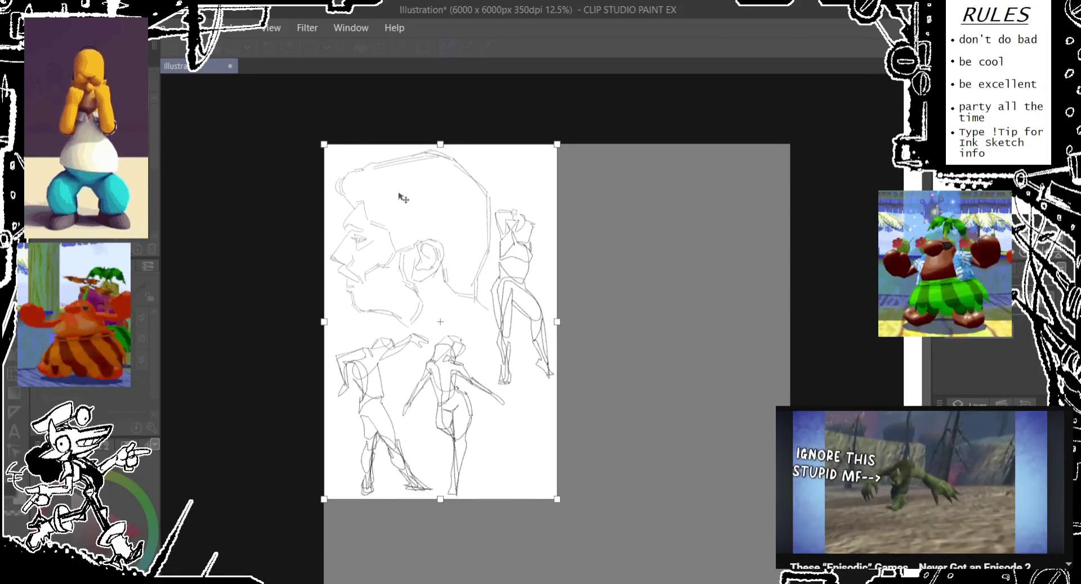
pyautogui.moveTo(324, 322); pyautogui.dragTo(325, 322)
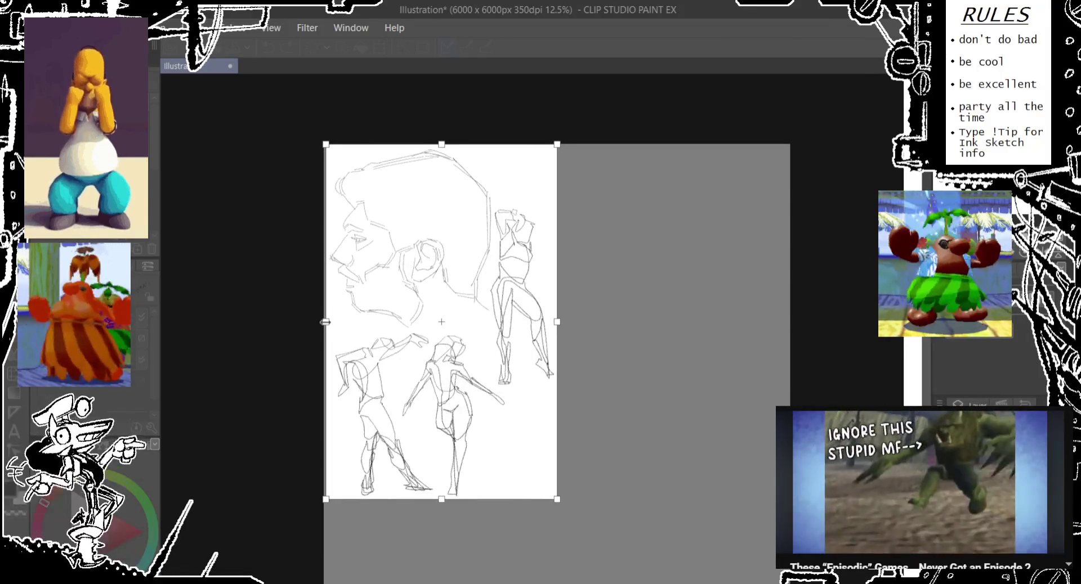
pyautogui.press('Return')
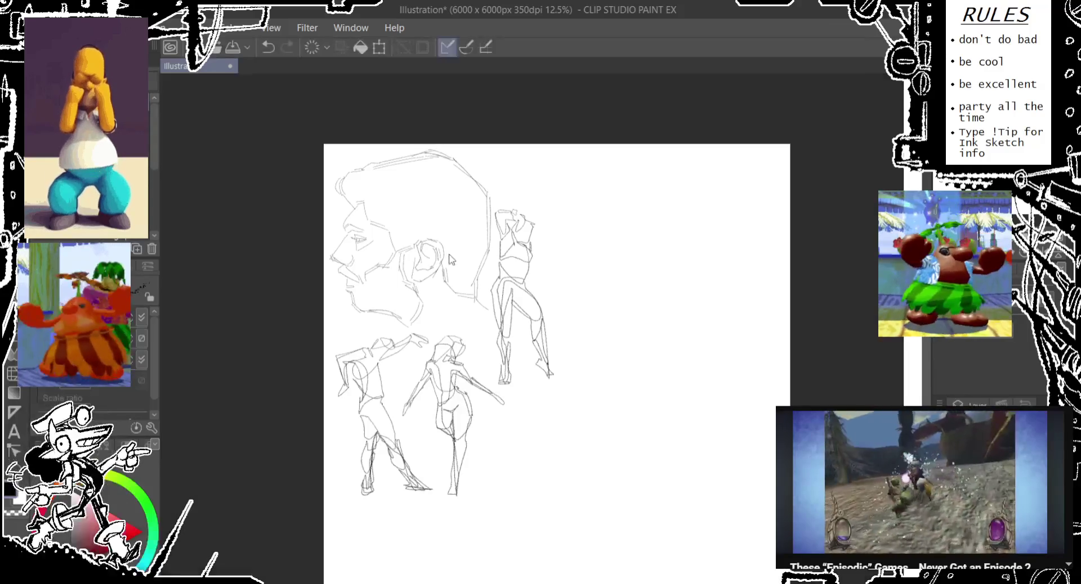
# - Nudge the middle figure, tweak lines near the ear, and save the sheet as PNG
pyautogui.hscroll(2, 437, 246)
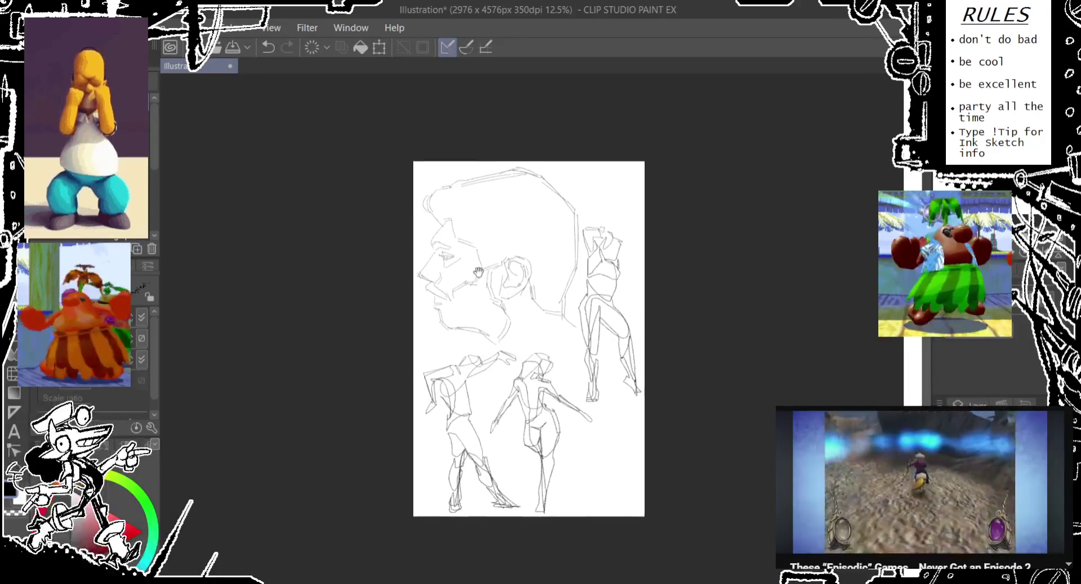
pyautogui.moveTo(526, 384); pyautogui.dragTo(524, 387)
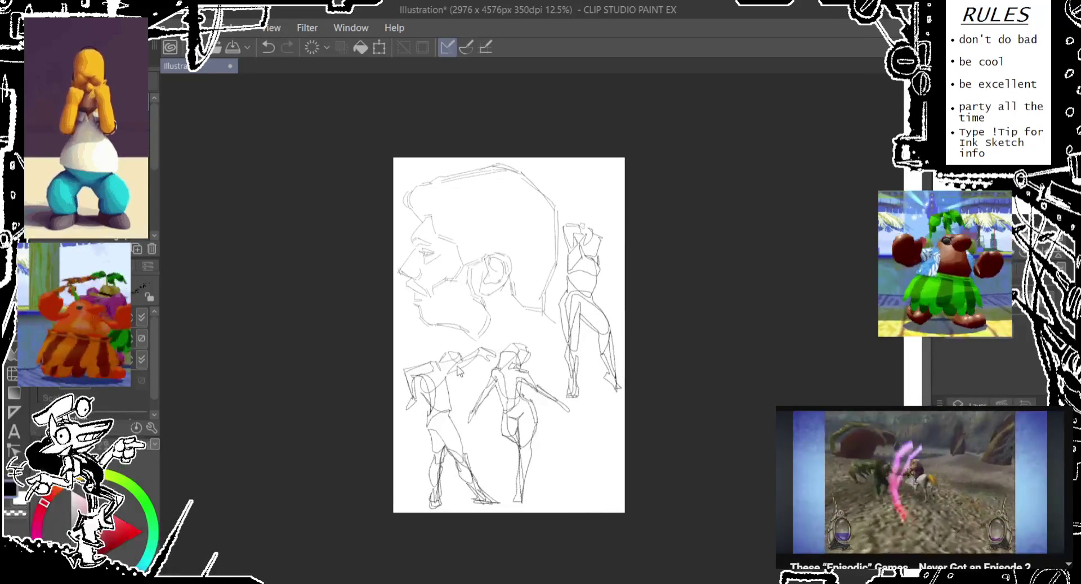
pyautogui.moveTo(451, 376); pyautogui.dragTo(509, 374)
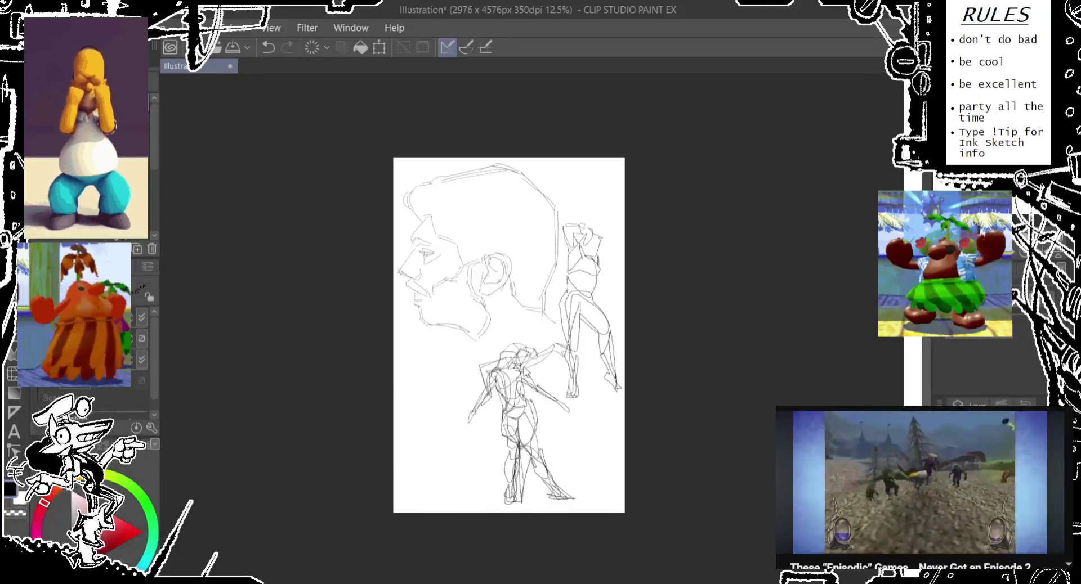
pyautogui.hotkey('ctrl', 'z')
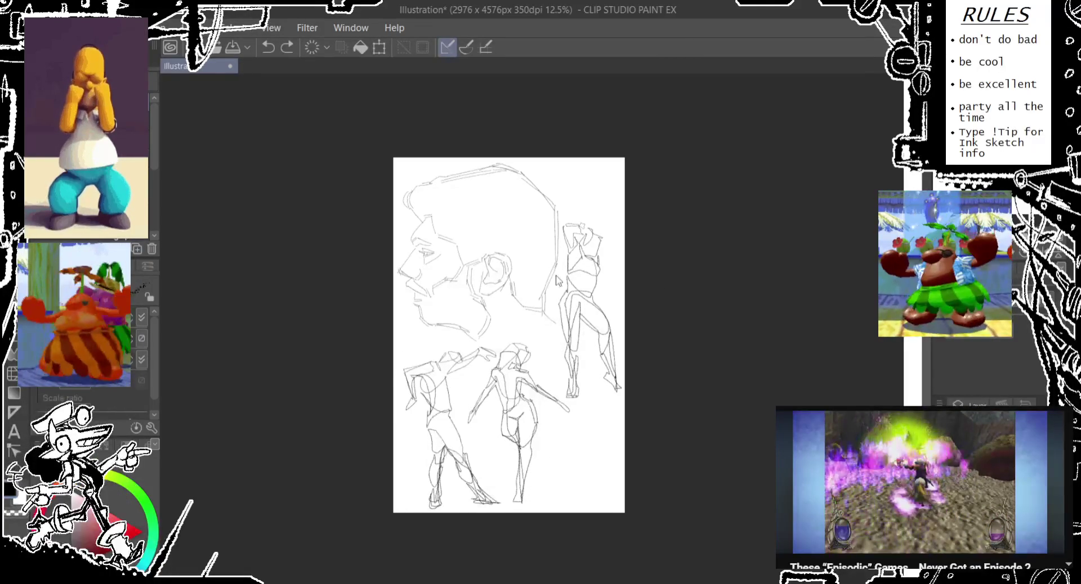
pyautogui.moveTo(505, 284); pyautogui.dragTo(518, 289)
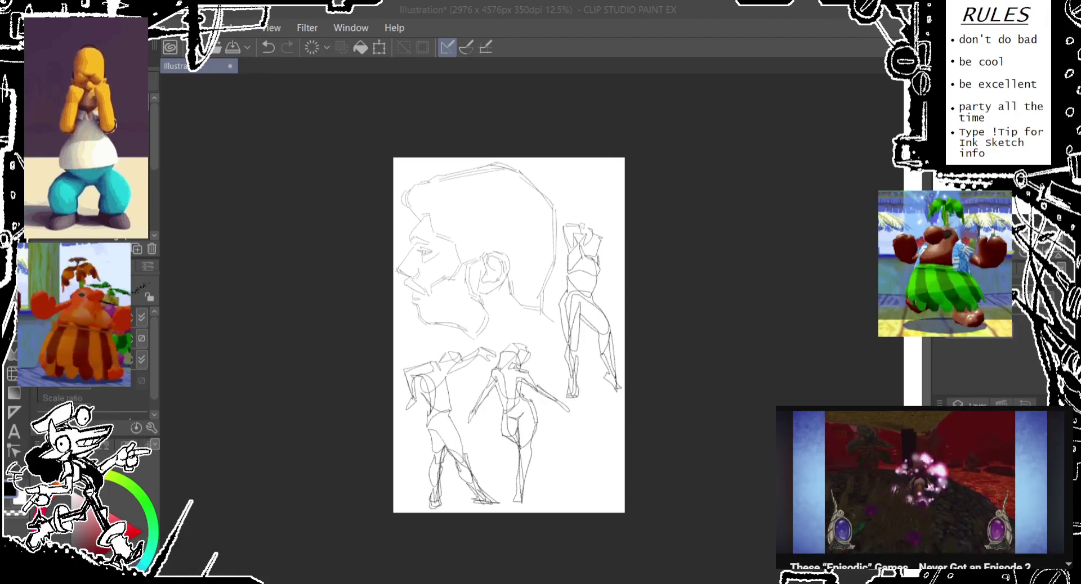
pyautogui.press('Return')
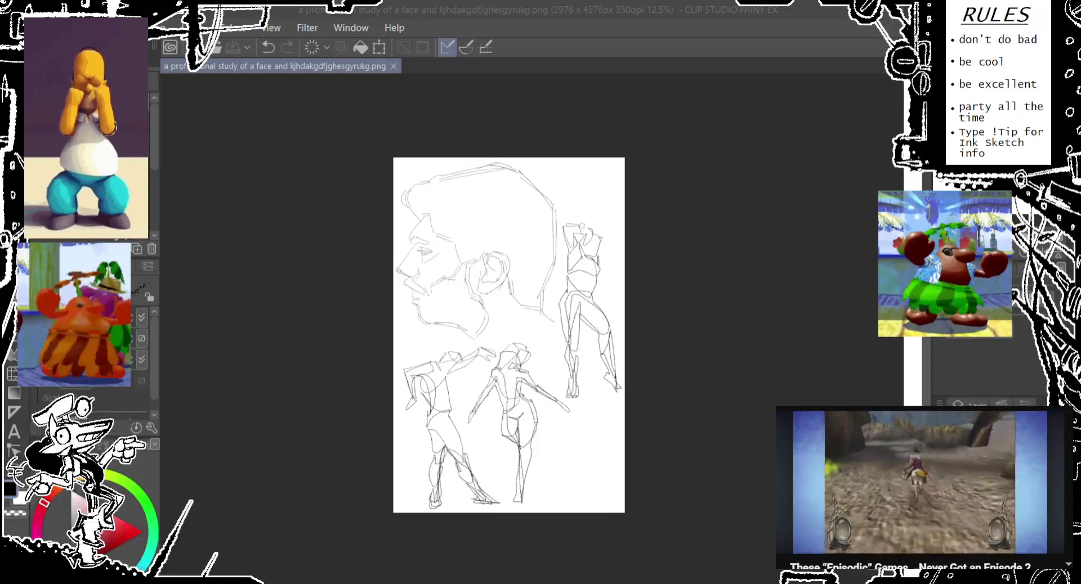
# - Close the finished sheet and create a new 2000x2500px, 350dpi illustration canvas
pyautogui.click(393, 66)
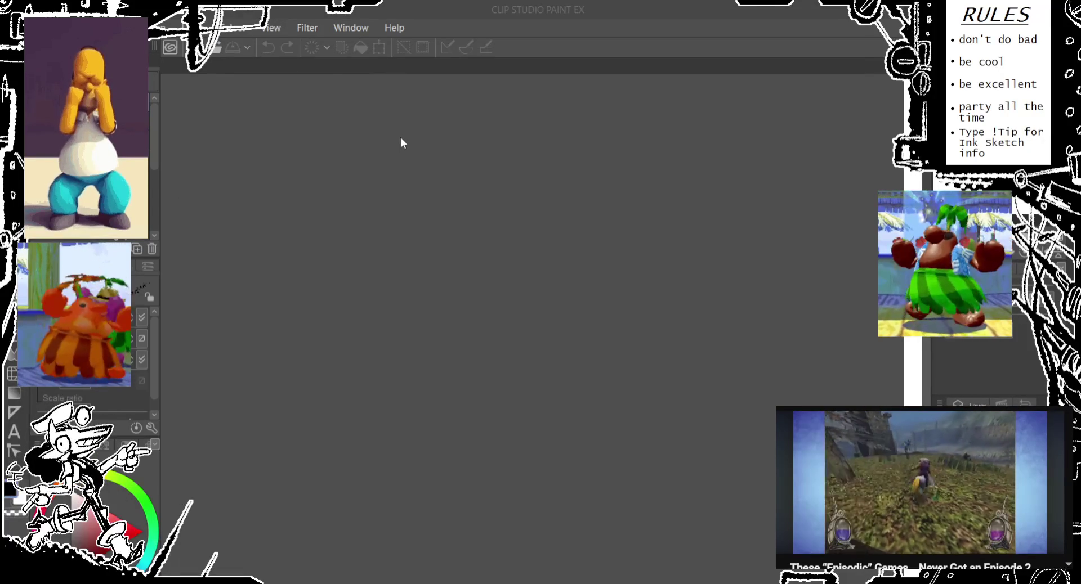
pyautogui.hotkey('ctrl', 'n')
pyautogui.press('Return')
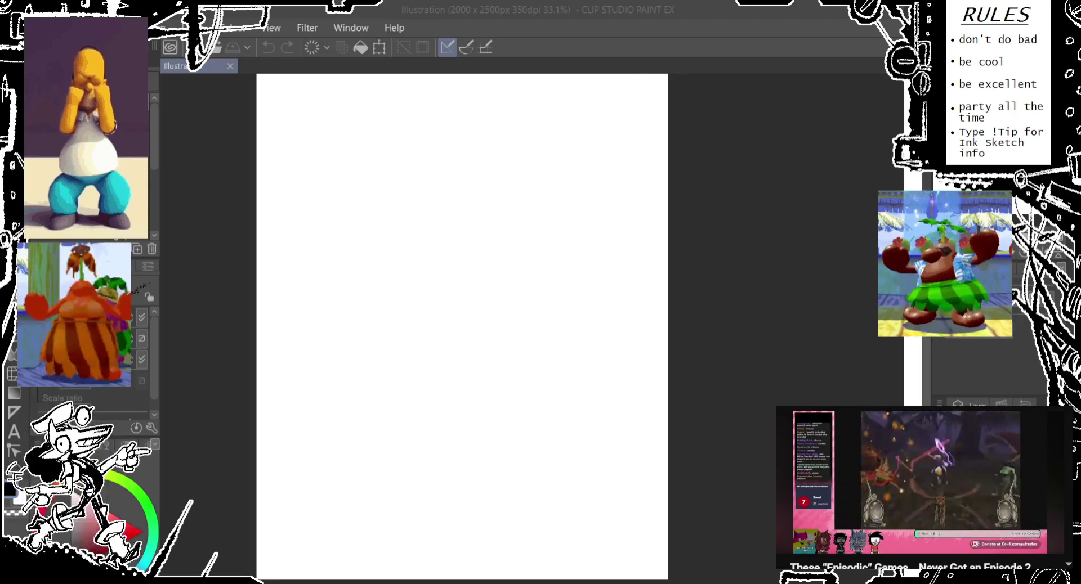
pyautogui.click(711, 23)
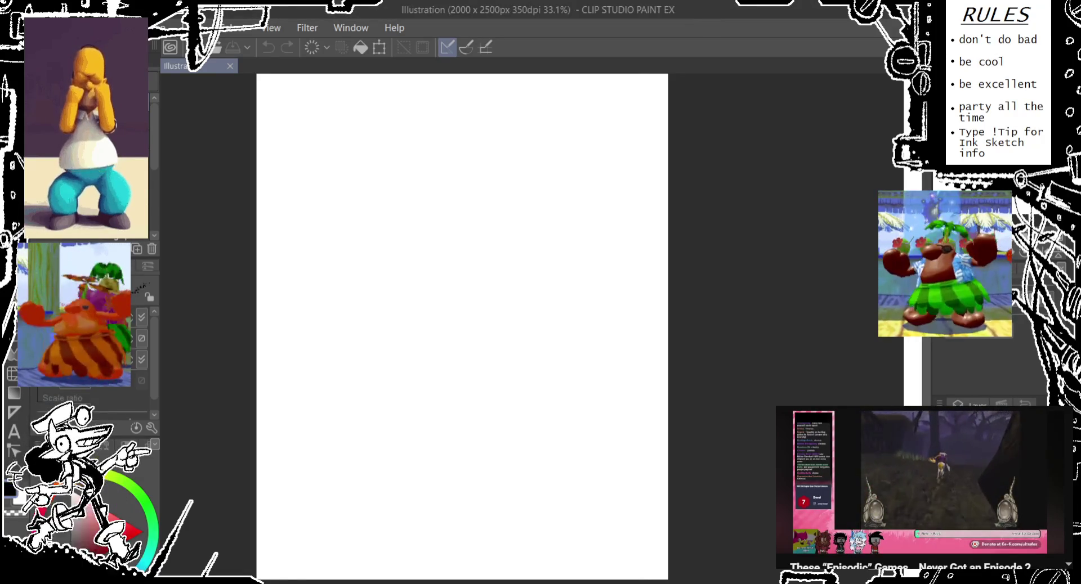
pyautogui.hotkey('alt', 'Tab')
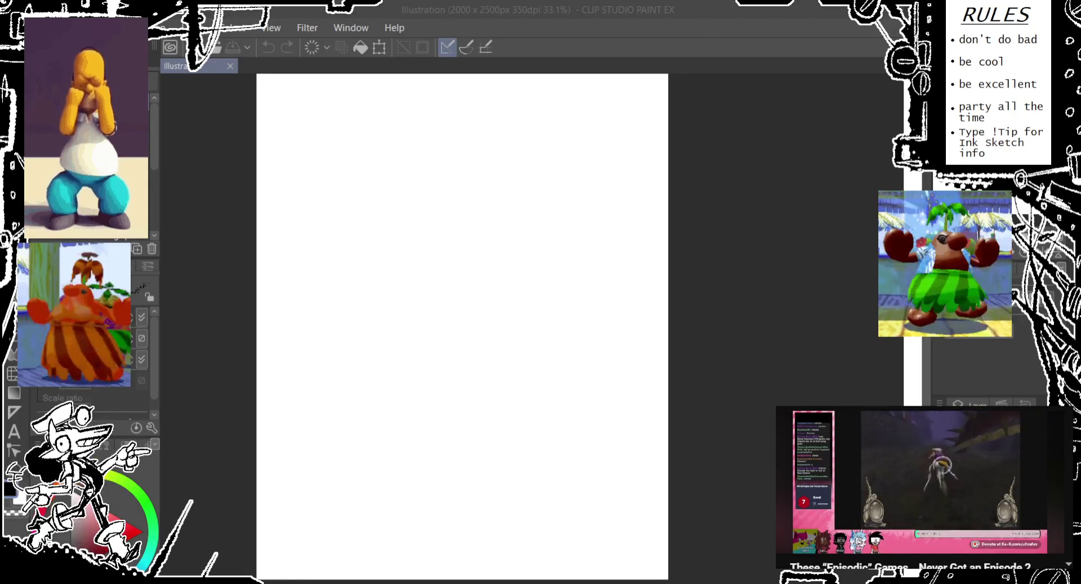
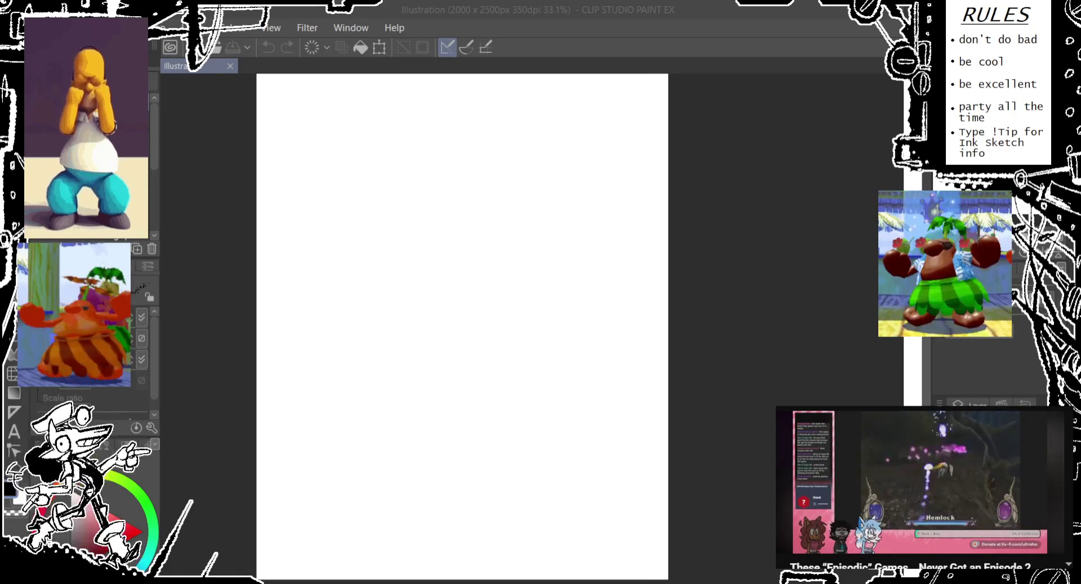
# - Switch to the pencil, test a stroke, undo it, and zoom the canvas to 50%
pyautogui.click(432, 177)
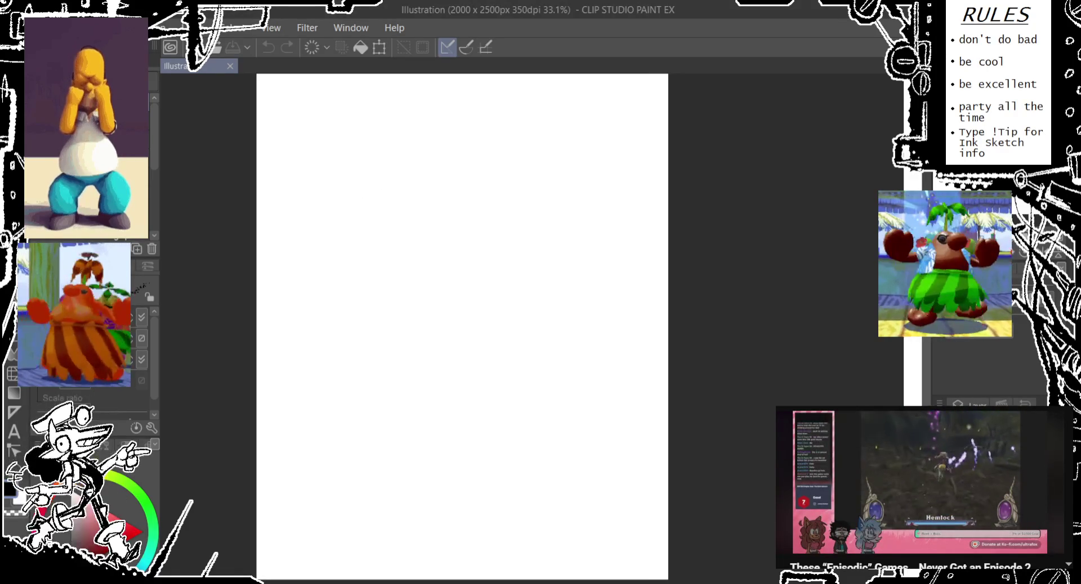
pyautogui.press('e')
pyautogui.moveTo(319, 243)
pyautogui.mouseDown()
pyautogui.moveTo(365, 258)
pyautogui.moveTo(360, 189)
pyautogui.mouseUp()
pyautogui.hotkey('ctrl', 'z')
pyautogui.scroll(1, 359, 219)
# - Sketch a small closed head circle near the top of the canvas, undoing failed curves
pyautogui.hotkey('ctrl', 'z')
pyautogui.moveTo(366, 236); pyautogui.dragTo(373, 169)
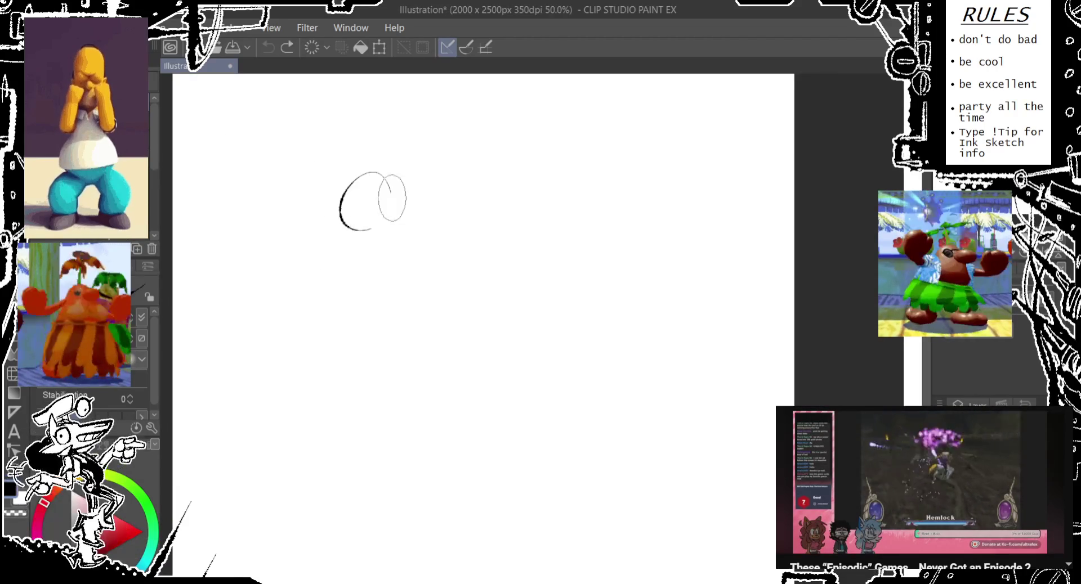
pyautogui.hotkey('ctrl', 'z')
pyautogui.moveTo(371, 228)
pyautogui.mouseDown()
pyautogui.moveTo(366, 191)
pyautogui.moveTo(372, 228)
pyautogui.moveTo(362, 235)
pyautogui.mouseUp()
pyautogui.hotkey('ctrl', 'z')
# - Try body lines below the head, undo them, and add an oval beside the head
pyautogui.hotkey('ctrl', 'z')
pyautogui.moveTo(375, 307); pyautogui.dragTo(376, 309)
pyautogui.moveTo(362, 453)
pyautogui.mouseDown()
pyautogui.moveTo(310, 362)
pyautogui.moveTo(357, 212)
pyautogui.moveTo(386, 414)
pyautogui.mouseUp()
pyautogui.hotkey('ctrl', 'z')
pyautogui.hotkey('ctrl', 'z')
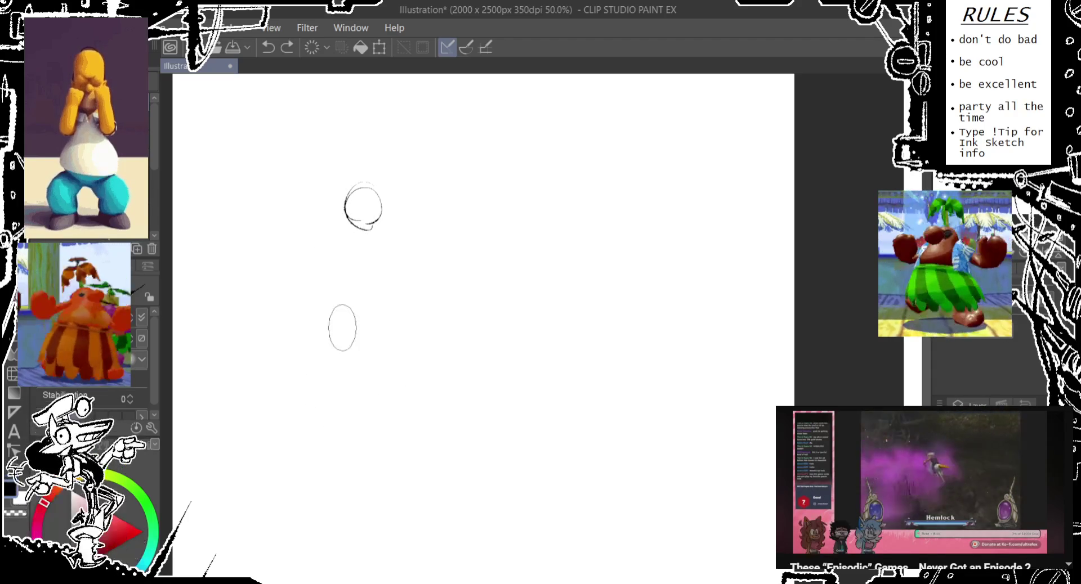
pyautogui.moveTo(360, 233); pyautogui.dragTo(394, 332)
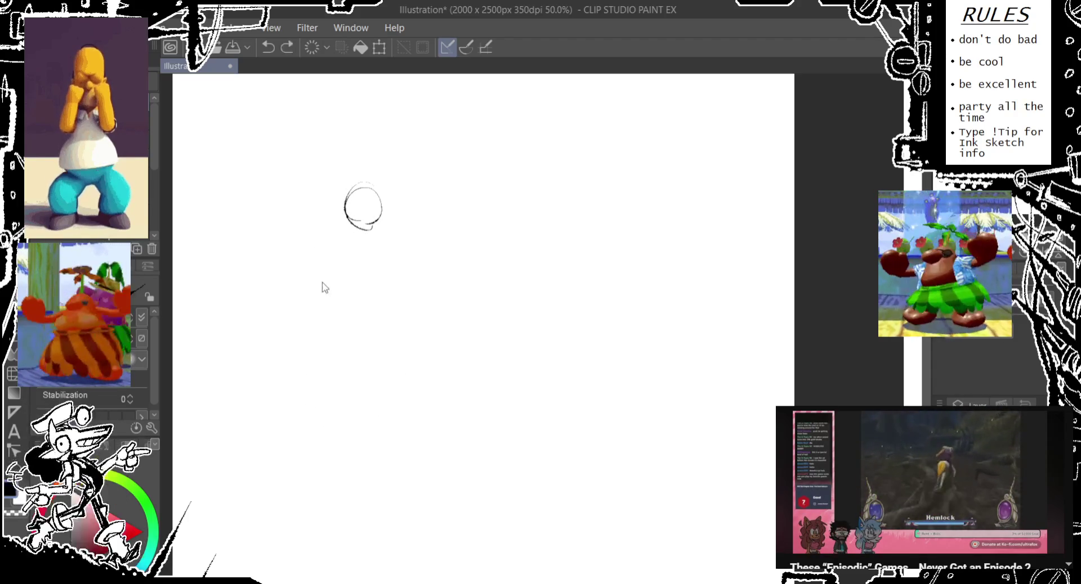
pyautogui.hotkey('ctrl', 'z')
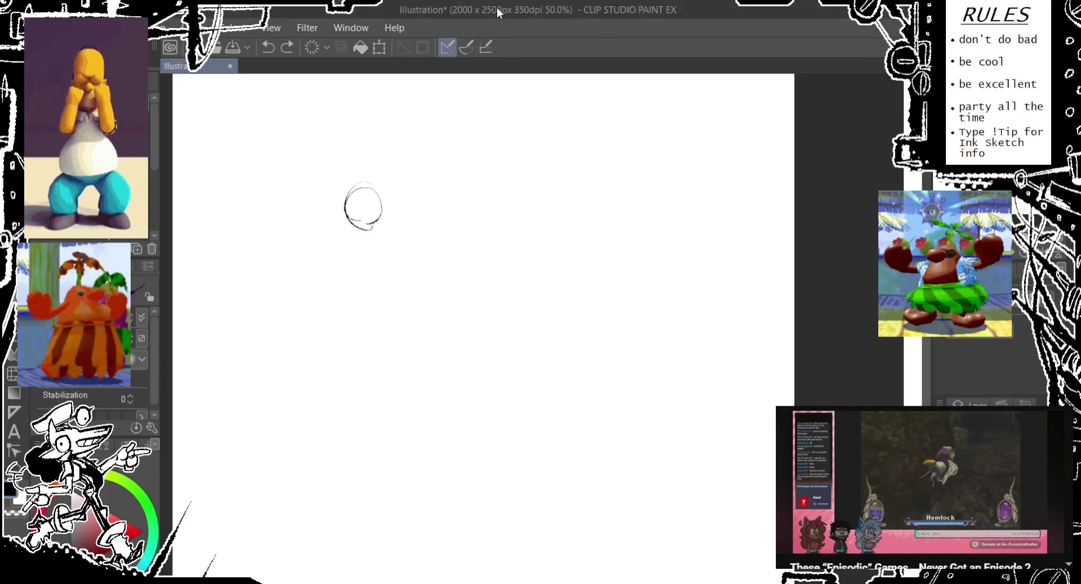
pyautogui.moveTo(380, 157); pyautogui.dragTo(385, 201)
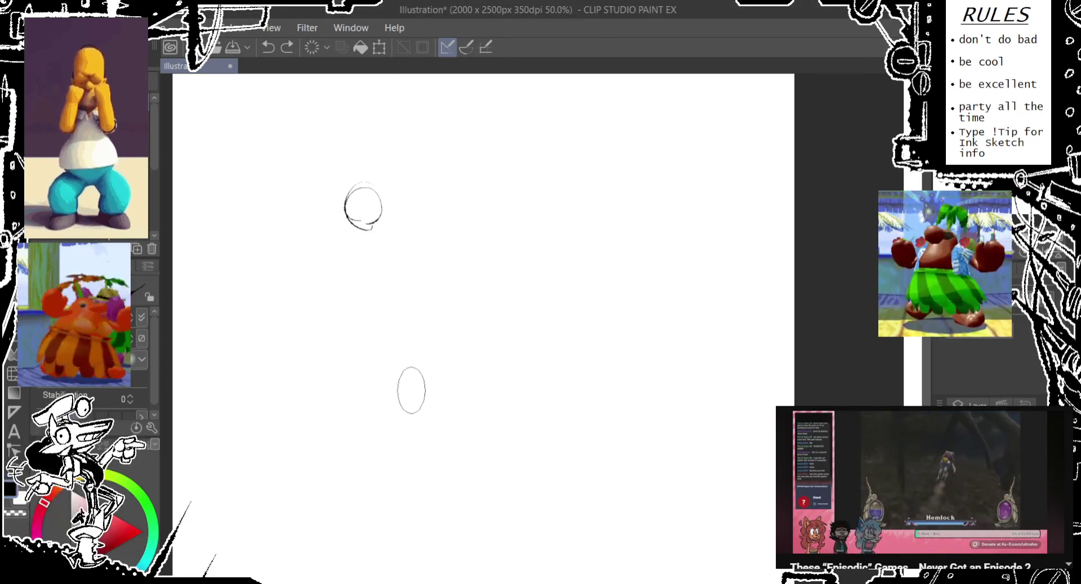
# - Rough in the large body arc below the head, redrawing it and the small oval
pyautogui.moveTo(394, 349); pyautogui.dragTo(434, 268)
pyautogui.hotkey('ctrl', 'z')
pyautogui.moveTo(394, 349); pyautogui.dragTo(433, 267)
pyautogui.hotkey('ctrl', 'z')
pyautogui.hotkey('ctrl', 'z')
pyautogui.moveTo(388, 370)
pyautogui.mouseDown()
pyautogui.moveTo(450, 287)
pyautogui.moveTo(423, 295)
pyautogui.mouseUp()
pyautogui.hotkey('ctrl', 'z')
pyautogui.moveTo(358, 293); pyautogui.dragTo(359, 296)
pyautogui.hotkey('ctrl', 'z')
# - Draw the long curved back line down the left from the head
pyautogui.moveTo(360, 184); pyautogui.dragTo(330, 299)
pyautogui.moveTo(349, 307); pyautogui.dragTo(351, 308)
pyautogui.hotkey('ctrl', 'z')
pyautogui.hotkey('ctrl', 'z')
pyautogui.moveTo(360, 183); pyautogui.dragTo(329, 299)
pyautogui.moveTo(349, 305); pyautogui.dragTo(351, 307)
pyautogui.hotkey('ctrl', 'z')
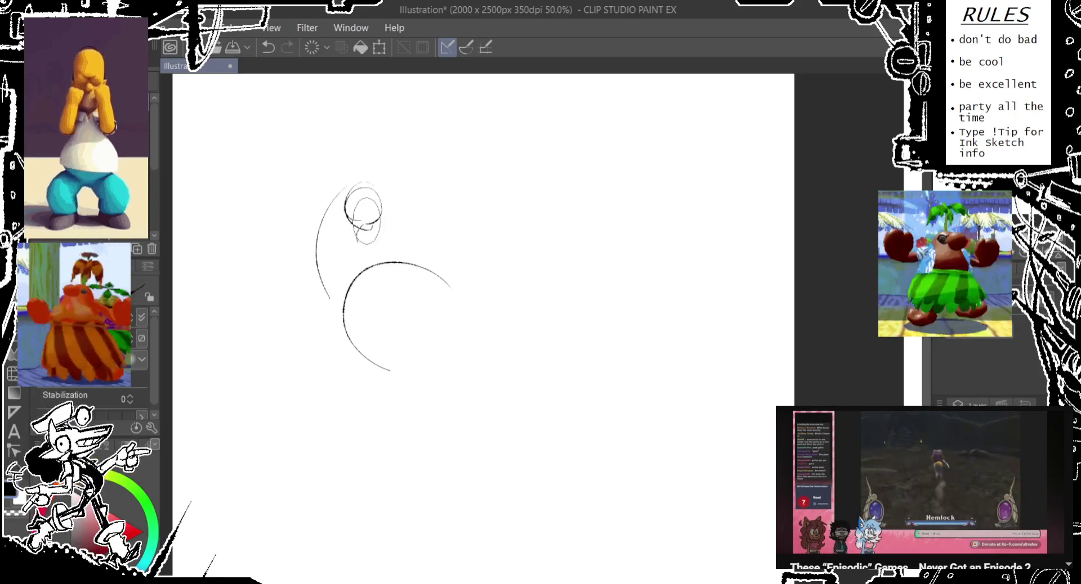
# - Try ovals right of the head and add curved strokes right of the body
pyautogui.moveTo(407, 249); pyautogui.dragTo(405, 292)
pyautogui.hotkey('ctrl', 'z')
pyautogui.moveTo(381, 237)
pyautogui.mouseDown()
pyautogui.moveTo(379, 282)
pyautogui.moveTo(402, 315)
pyautogui.mouseUp()
pyautogui.hotkey('ctrl', 'z')
pyautogui.hotkey('ctrl', 'z')
pyautogui.moveTo(444, 237)
pyautogui.mouseDown()
pyautogui.moveTo(451, 287)
pyautogui.moveTo(435, 296)
pyautogui.mouseUp()
pyautogui.moveTo(475, 259); pyautogui.dragTo(473, 304)
# - Add diagonal marks at the right and an arc over the head, undoing the side ovals
pyautogui.hotkey('ctrl', 'z')
pyautogui.moveTo(452, 236); pyautogui.dragTo(477, 285)
pyautogui.moveTo(343, 187); pyautogui.dragTo(422, 228)
pyautogui.moveTo(428, 246); pyautogui.dragTo(427, 290)
pyautogui.hotkey('ctrl', 'z')
pyautogui.hotkey('ctrl', 'z')
pyautogui.moveTo(345, 194)
pyautogui.mouseDown()
pyautogui.moveTo(422, 228)
pyautogui.moveTo(401, 207)
pyautogui.moveTo(394, 215)
pyautogui.moveTo(414, 224)
pyautogui.mouseUp()
pyautogui.hotkey('ctrl', 'z')
pyautogui.hotkey('ctrl', 'z')
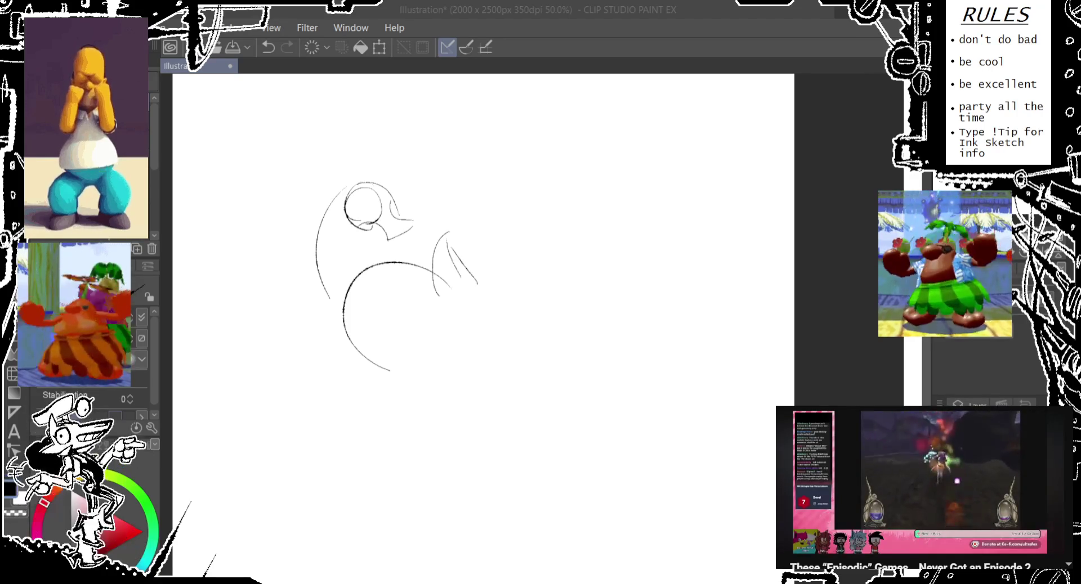
# - Add an oval over the head and hooked curves on the right, then undo one
pyautogui.moveTo(361, 166); pyautogui.dragTo(356, 169)
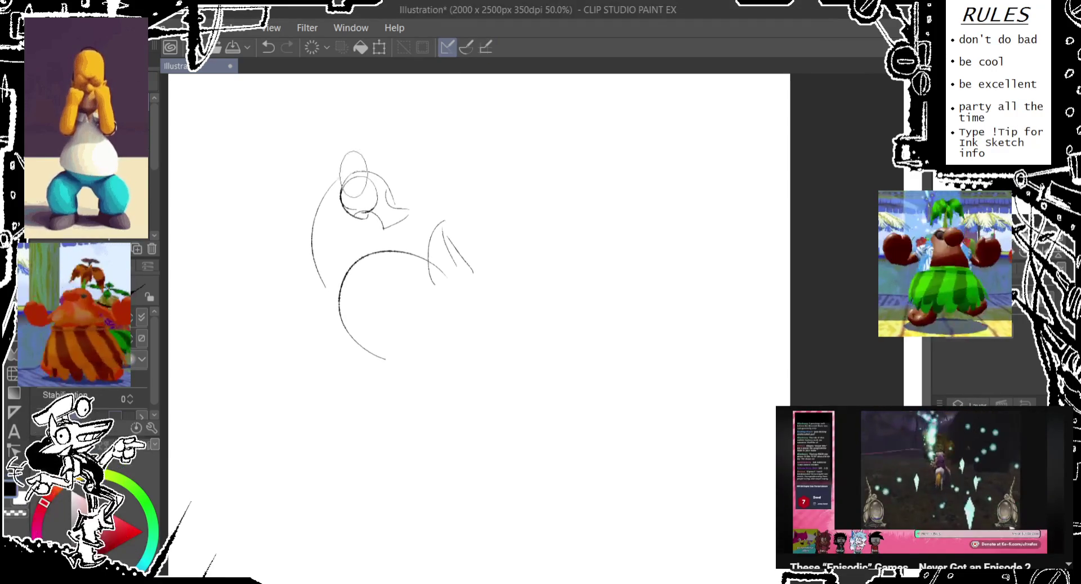
pyautogui.moveTo(463, 258)
pyautogui.mouseDown()
pyautogui.moveTo(490, 276)
pyautogui.moveTo(431, 315)
pyautogui.mouseUp()
pyautogui.moveTo(419, 221); pyautogui.dragTo(416, 224)
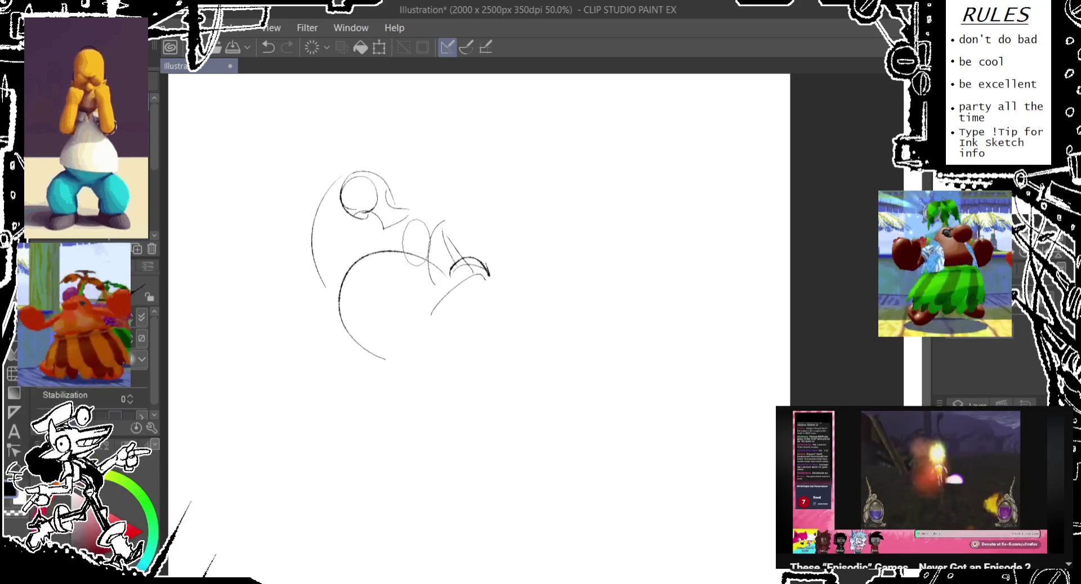
pyautogui.hotkey('ctrl', 'z')
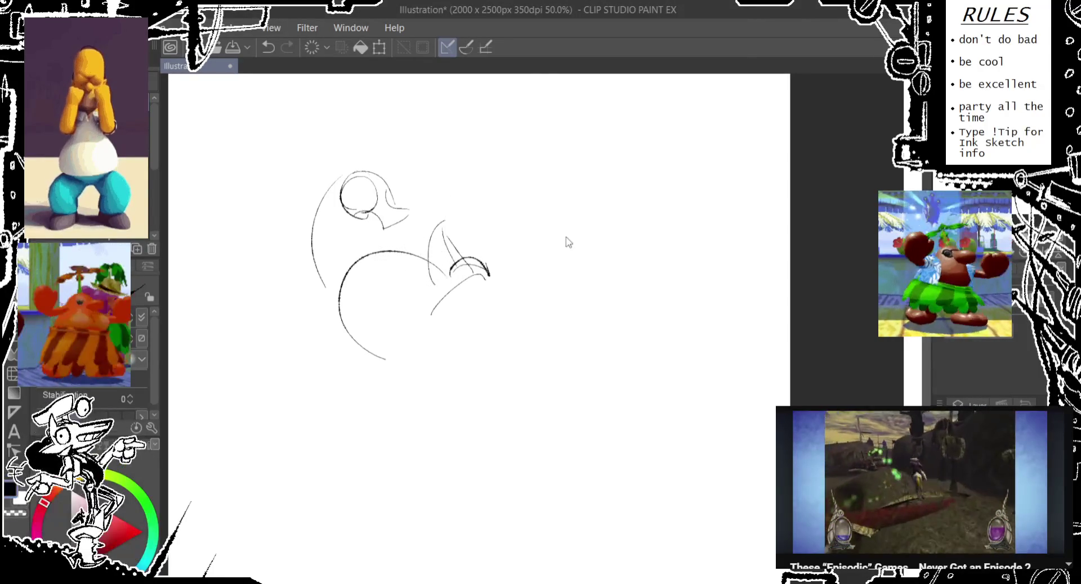
# - Rotate the whole sketch about 25° clockwise with Free Transform and confirm
pyautogui.hotkey('ctrl', 't')
pyautogui.moveTo(549, 243); pyautogui.dragTo(566, 327)
pyautogui.press('Return')
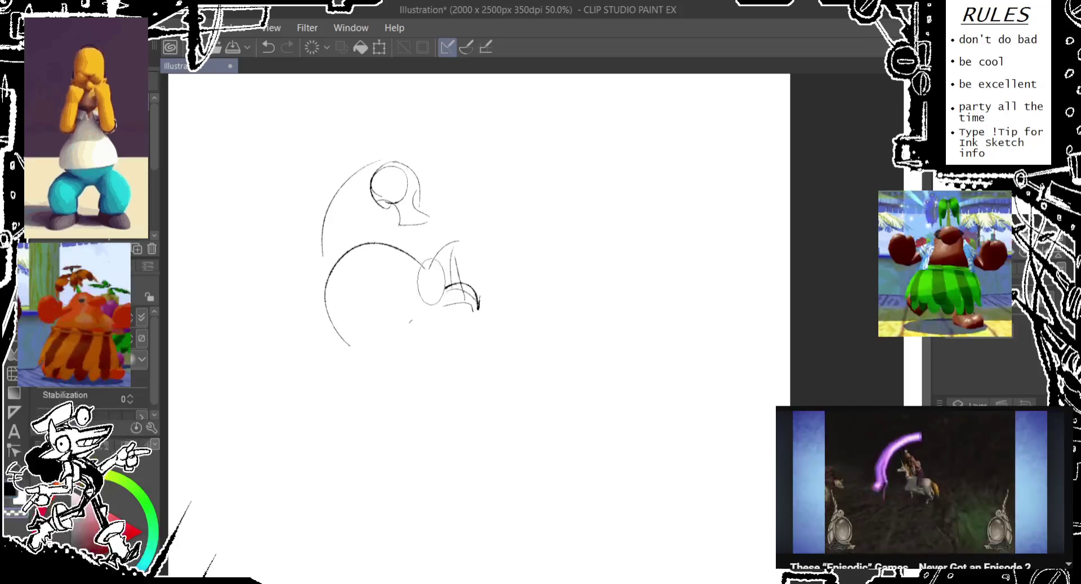
# - Redraw the snout as two small overlapping ovals to the right of the head
pyautogui.hotkey('ctrl', 'z')
pyautogui.moveTo(417, 219); pyautogui.dragTo(433, 249)
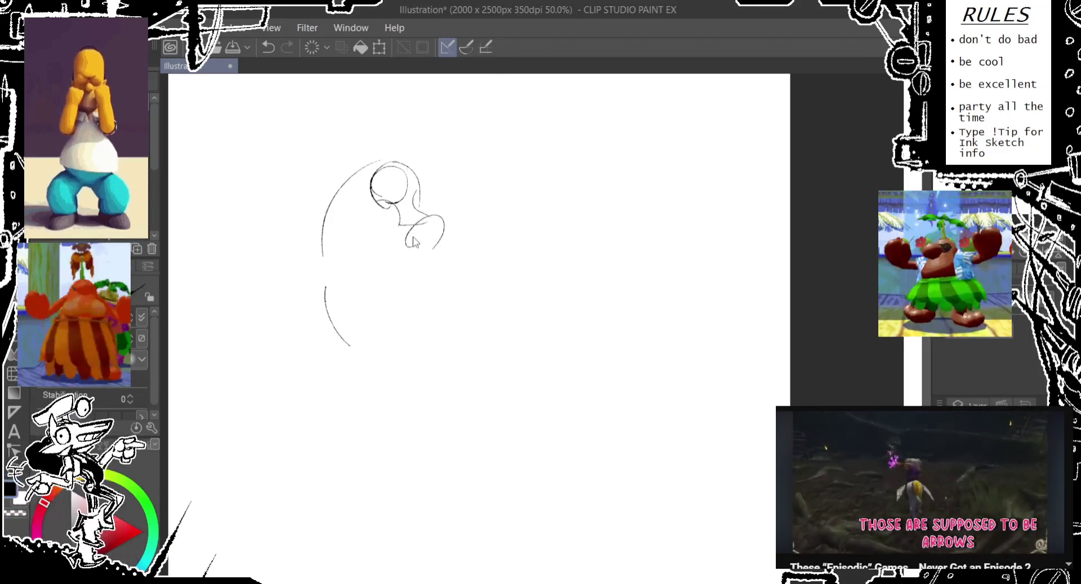
pyautogui.hotkey('ctrl', 'z')
pyautogui.moveTo(414, 237); pyautogui.dragTo(443, 213)
pyautogui.hotkey('ctrl', 'z')
pyautogui.hotkey('ctrl', 'z')
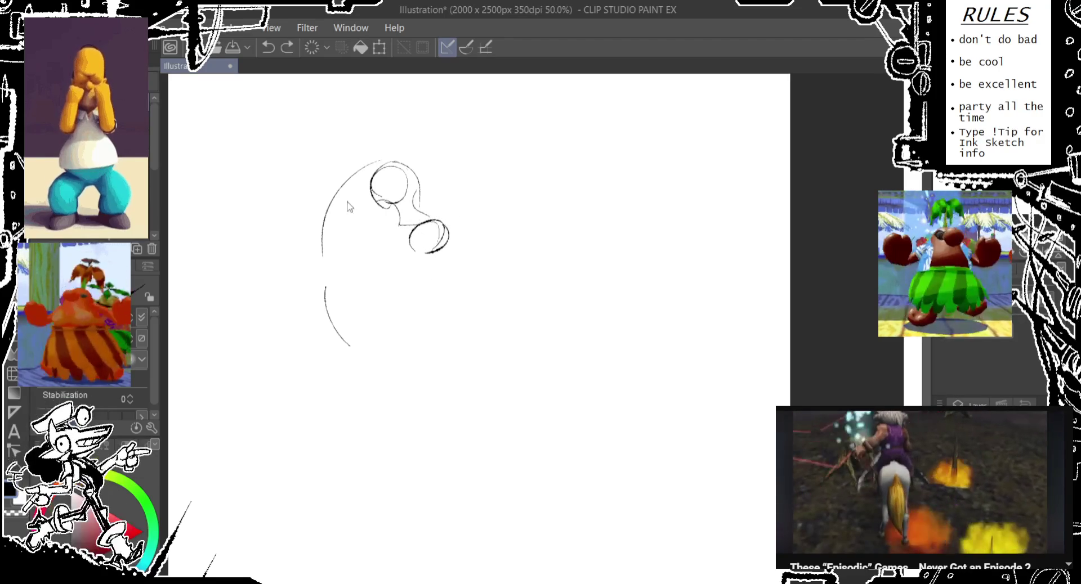
pyautogui.moveTo(442, 235)
pyautogui.mouseDown()
pyautogui.moveTo(468, 241)
pyautogui.moveTo(445, 263)
pyautogui.moveTo(412, 263)
pyautogui.mouseUp()
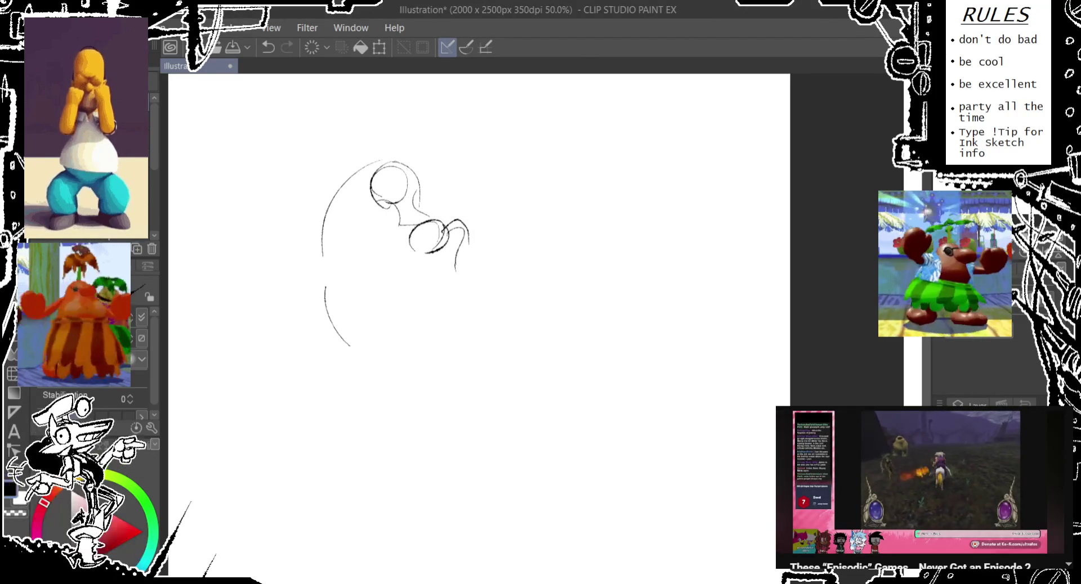
pyautogui.hotkey('ctrl', 'z')
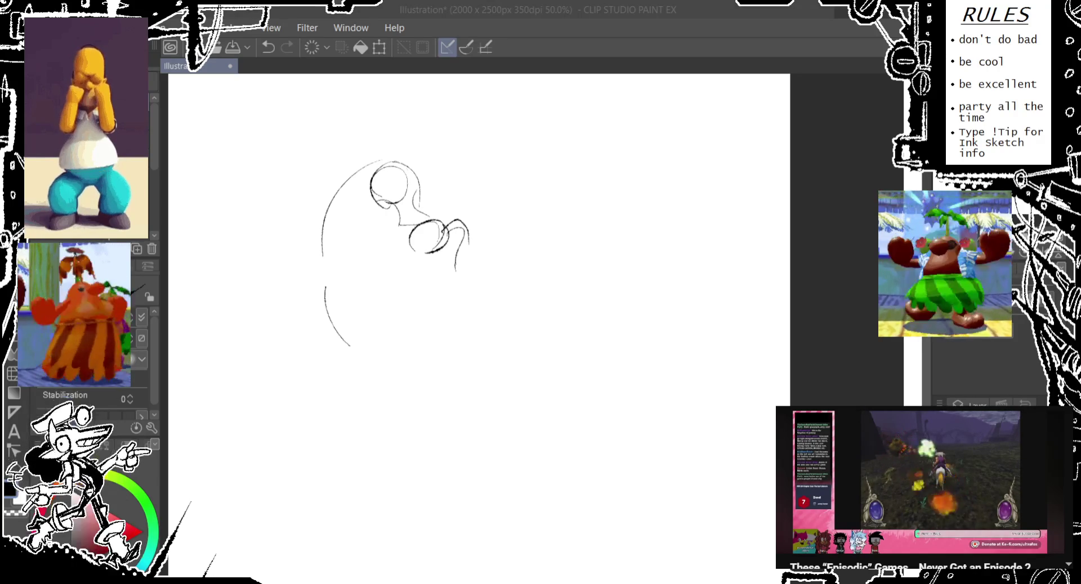
pyautogui.click(644, 47)
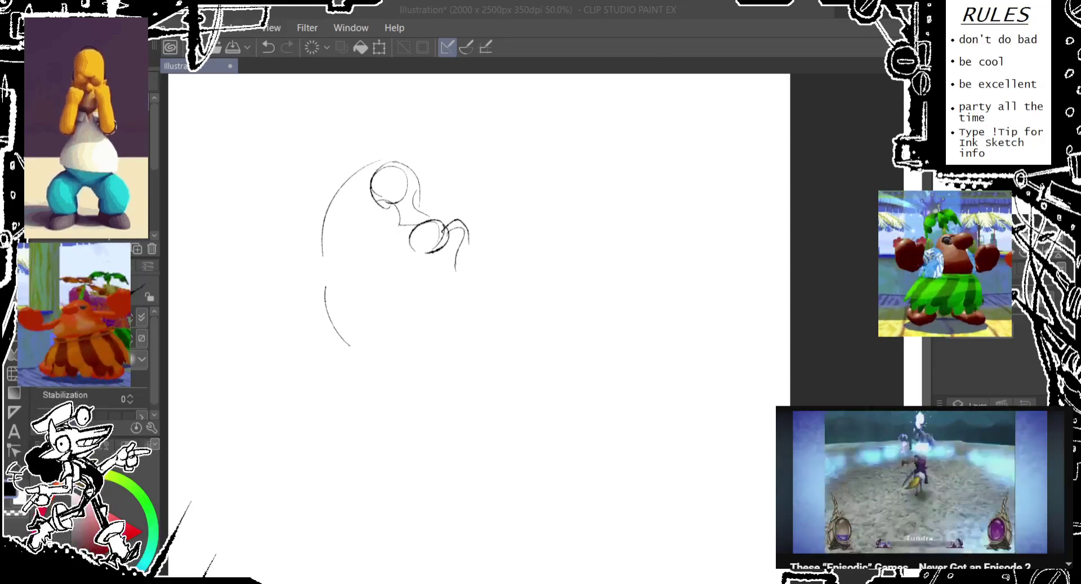
# - Rough in the long sweeping lower-body curve, undoing the stray small oval and extra loops
pyautogui.moveTo(350, 240)
pyautogui.mouseDown()
pyautogui.moveTo(387, 362)
pyautogui.moveTo(485, 374)
pyautogui.moveTo(320, 316)
pyautogui.moveTo(343, 307)
pyautogui.moveTo(459, 386)
pyautogui.mouseUp()
pyautogui.moveTo(347, 345); pyautogui.dragTo(445, 376)
pyautogui.moveTo(445, 324)
pyautogui.mouseDown()
pyautogui.moveTo(456, 363)
pyautogui.moveTo(472, 321)
pyautogui.moveTo(478, 332)
pyautogui.moveTo(450, 350)
pyautogui.moveTo(470, 371)
pyautogui.mouseUp()
pyautogui.hotkey('ctrl', 'z')
pyautogui.hotkey('ctrl', 'z')
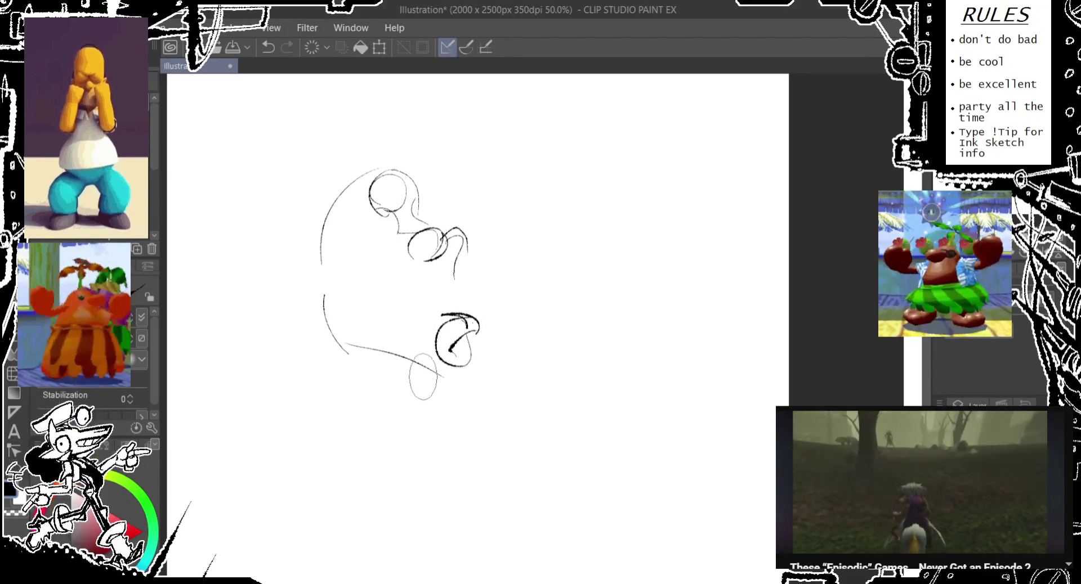
pyautogui.moveTo(319, 295); pyautogui.dragTo(481, 455)
pyautogui.moveTo(496, 451); pyautogui.dragTo(490, 457)
pyautogui.hotkey('ctrl', 'z')
pyautogui.moveTo(417, 359)
pyautogui.mouseDown()
pyautogui.moveTo(517, 427)
pyautogui.moveTo(509, 418)
pyautogui.mouseUp()
# - Redraw the lower curve and the curve down the middle of the body until it sits right
pyautogui.hotkey('ctrl', 'z')
pyautogui.moveTo(433, 417); pyautogui.dragTo(463, 424)
pyautogui.moveTo(405, 239); pyautogui.dragTo(394, 459)
pyautogui.hotkey('ctrl', 'z')
pyautogui.moveTo(399, 285); pyautogui.dragTo(429, 434)
pyautogui.moveTo(473, 448); pyautogui.dragTo(470, 450)
pyautogui.hotkey('ctrl', 'z')
pyautogui.moveTo(430, 248); pyautogui.dragTo(482, 456)
pyautogui.hotkey('ctrl', 'z')
pyautogui.moveTo(430, 284); pyautogui.dragTo(496, 442)
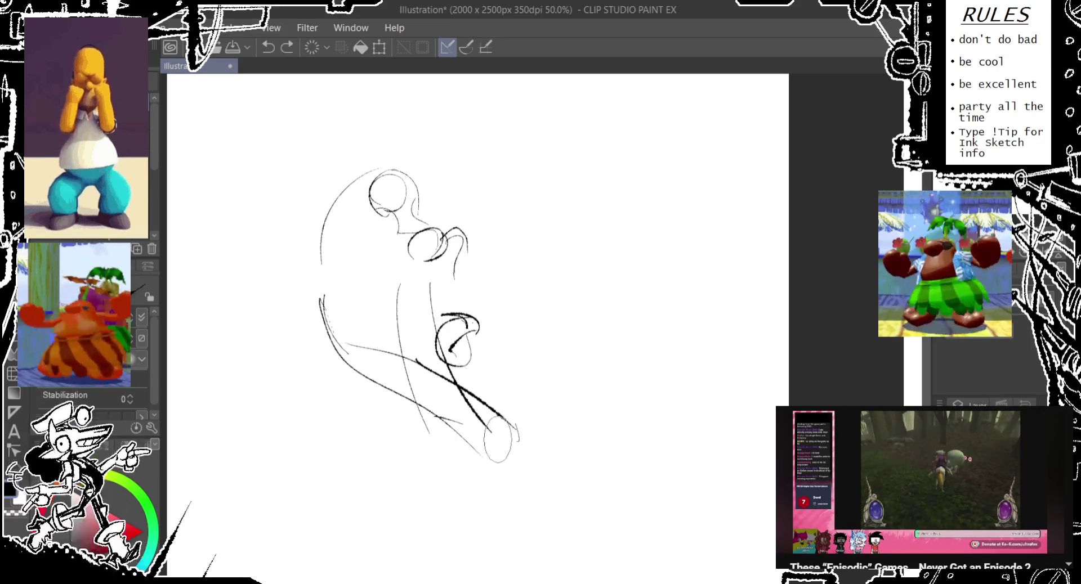
pyautogui.moveTo(388, 264); pyautogui.dragTo(394, 411)
pyautogui.moveTo(397, 250); pyautogui.dragTo(394, 293)
# - Try diagonal lower-body strokes and a left hip oval, then undo them
pyautogui.hotkey('ctrl', 'z')
pyautogui.hotkey('ctrl', 'z')
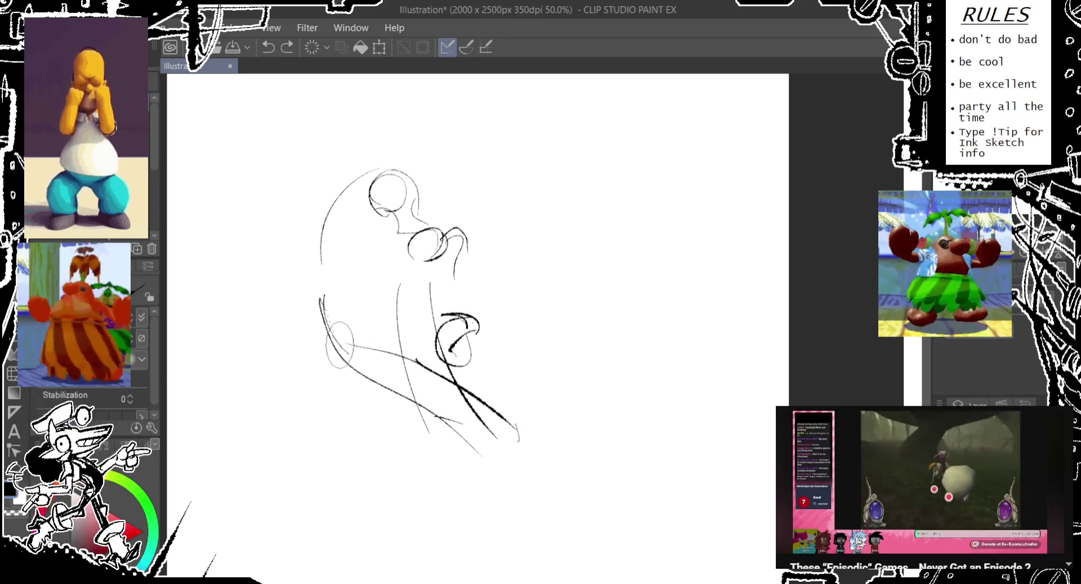
pyautogui.moveTo(338, 320)
pyautogui.mouseDown()
pyautogui.moveTo(346, 347)
pyautogui.moveTo(394, 284)
pyautogui.mouseUp()
pyautogui.hotkey('ctrl', 'z')
pyautogui.moveTo(383, 341); pyautogui.dragTo(382, 343)
pyautogui.hotkey('ctrl', 'z')
pyautogui.hotkey('ctrl', 'z')
pyautogui.moveTo(398, 282)
pyautogui.mouseDown()
pyautogui.moveTo(374, 327)
pyautogui.moveTo(332, 363)
pyautogui.mouseUp()
pyautogui.moveTo(405, 344); pyautogui.dragTo(405, 346)
pyautogui.moveTo(398, 281); pyautogui.dragTo(395, 394)
# - Test small ovals and a trial stroke on the torso, removing each attempt
pyautogui.hotkey('ctrl', 'z')
pyautogui.hotkey('ctrl', 'z')
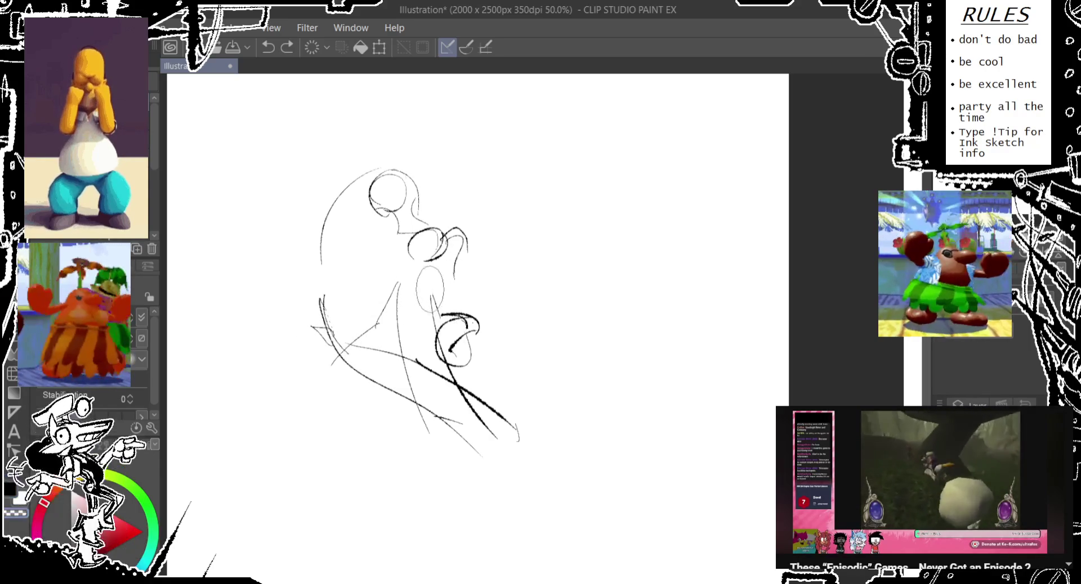
pyautogui.moveTo(428, 265); pyautogui.dragTo(436, 321)
pyautogui.hotkey('ctrl', 'z')
pyautogui.moveTo(372, 302); pyautogui.dragTo(371, 304)
pyautogui.hotkey('ctrl', 'z')
pyautogui.moveTo(394, 271); pyautogui.dragTo(479, 479)
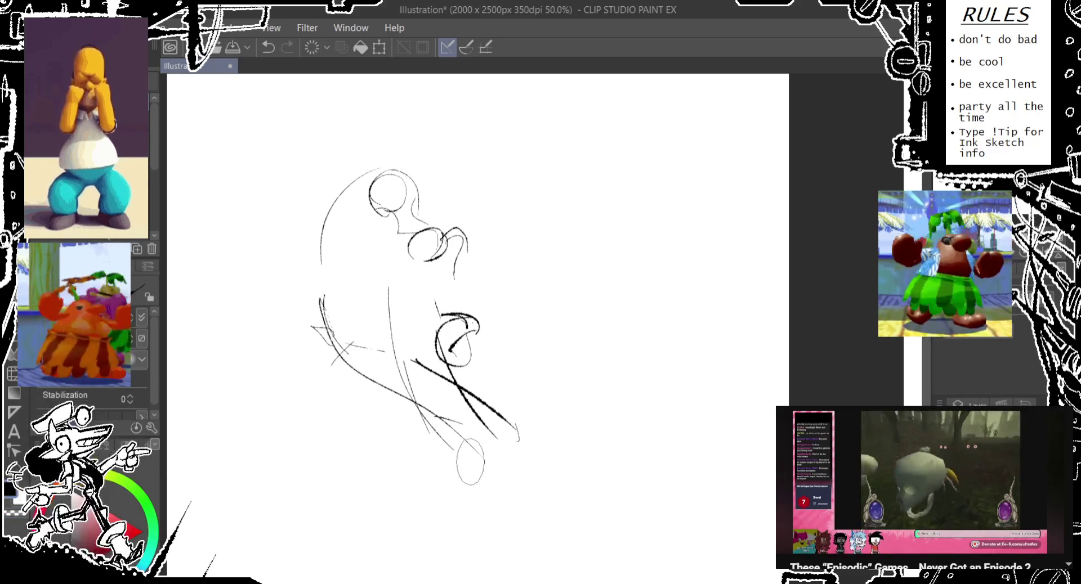
pyautogui.hotkey('ctrl', 'z')
pyautogui.hotkey('ctrl', 'z')
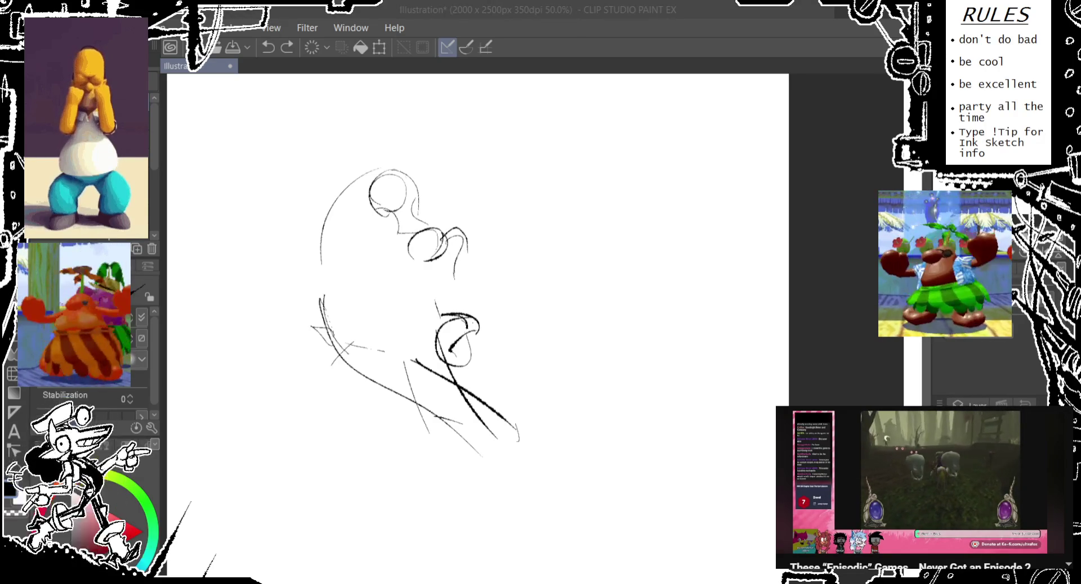
# - Draw two torso lines down toward the hips, dropping the ovals under the chin and hips
pyautogui.click(571, 19)
pyautogui.moveTo(419, 252); pyautogui.dragTo(414, 252)
pyautogui.hotkey('ctrl', 'z')
pyautogui.moveTo(394, 288); pyautogui.dragTo(417, 394)
pyautogui.moveTo(419, 281); pyautogui.dragTo(433, 416)
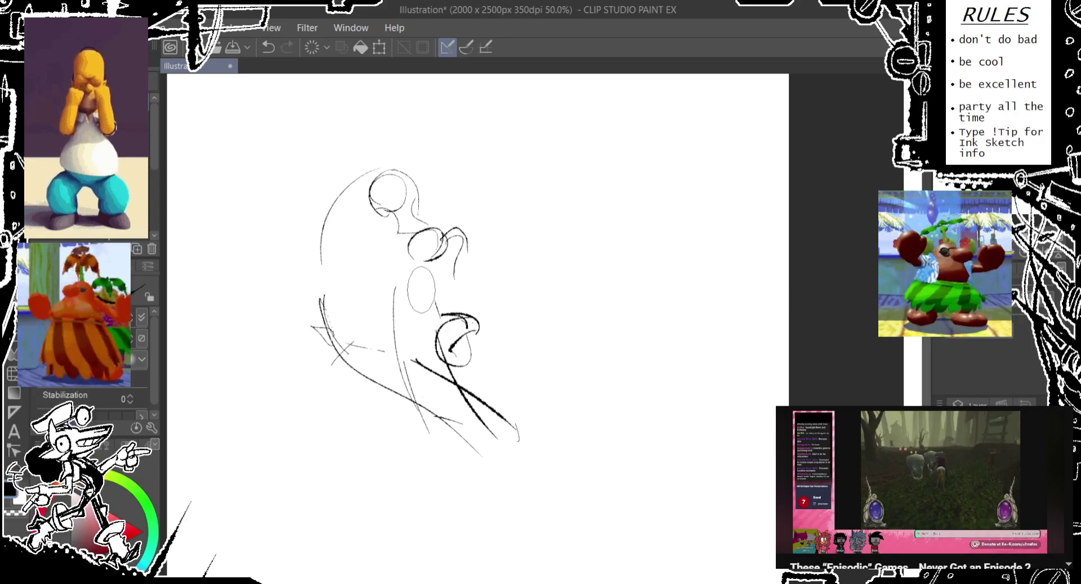
pyautogui.moveTo(456, 371); pyautogui.dragTo(453, 375)
pyautogui.hotkey('ctrl', 'z')
pyautogui.moveTo(428, 237)
pyautogui.mouseDown()
pyautogui.moveTo(402, 271)
pyautogui.moveTo(425, 245)
pyautogui.mouseUp()
pyautogui.hotkey('ctrl', 'z')
# - Add the torso line, a short horizontal waist line and a hip circle, retrying strokes near the hip
pyautogui.hotkey('ctrl', 'z')
pyautogui.moveTo(394, 284)
pyautogui.mouseDown()
pyautogui.moveTo(430, 268)
pyautogui.moveTo(374, 337)
pyautogui.mouseUp()
pyautogui.hotkey('ctrl', 'z')
pyautogui.hotkey('ctrl', 'z')
pyautogui.moveTo(394, 293); pyautogui.dragTo(377, 335)
pyautogui.moveTo(377, 331); pyautogui.dragTo(349, 335)
pyautogui.moveTo(341, 316); pyautogui.dragTo(352, 352)
pyautogui.hotkey('ctrl', 'z')
pyautogui.moveTo(428, 261); pyautogui.dragTo(399, 352)
pyautogui.hotkey('ctrl', 'z')
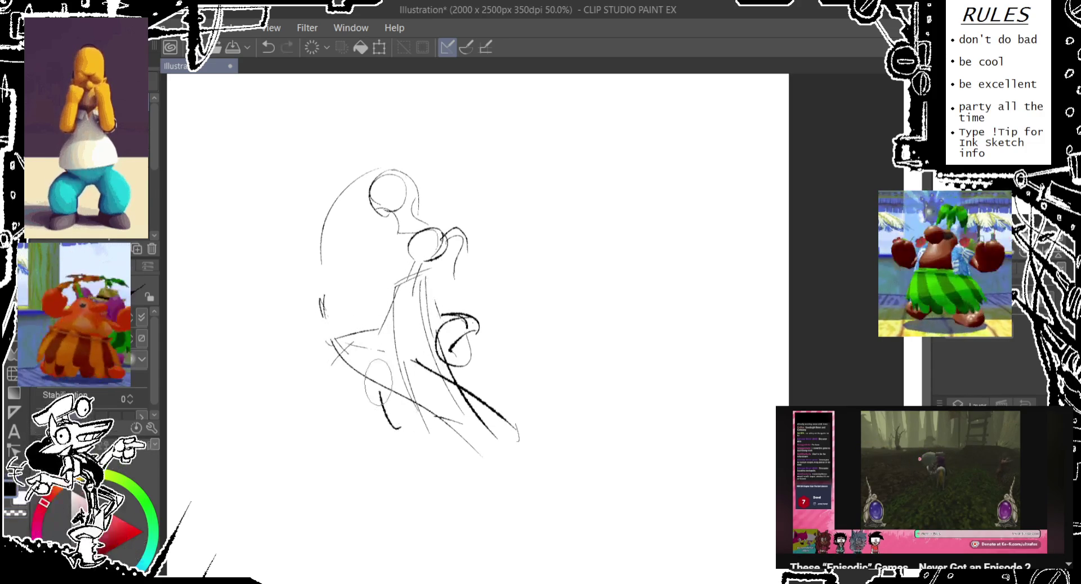
pyautogui.moveTo(400, 315); pyautogui.dragTo(374, 436)
# - Sketch a hip oval with curved strokes around the hip area, undoing trial strokes
pyautogui.hotkey('ctrl', 'z')
pyautogui.hotkey('ctrl', 'z')
pyautogui.moveTo(428, 302); pyautogui.dragTo(456, 363)
pyautogui.moveTo(397, 332); pyautogui.dragTo(461, 388)
pyautogui.moveTo(343, 377); pyautogui.dragTo(383, 434)
# - Rework the oval above the head with an inner stroke and curves on its right side
pyautogui.hotkey('ctrl', 'z')
pyautogui.moveTo(366, 152)
pyautogui.mouseDown()
pyautogui.moveTo(315, 349)
pyautogui.moveTo(377, 180)
pyautogui.mouseUp()
pyautogui.hotkey('ctrl', 'z')
pyautogui.moveTo(394, 141); pyautogui.dragTo(321, 337)
pyautogui.hotkey('ctrl', 'z')
pyautogui.hotkey('ctrl', 'z')
pyautogui.moveTo(349, 146); pyautogui.dragTo(326, 192)
pyautogui.hotkey('ctrl', 'z')
pyautogui.moveTo(374, 130); pyautogui.dragTo(376, 174)
pyautogui.moveTo(378, 153)
pyautogui.mouseDown()
pyautogui.moveTo(387, 161)
pyautogui.moveTo(321, 192)
pyautogui.mouseUp()
# - Draw a narrow eye with a pupil, hair strokes and a pointed ear on top of the head
pyautogui.hotkey('ctrl', 'z')
pyautogui.hotkey('ctrl', 'z')
pyautogui.hotkey('ctrl', 'z')
pyautogui.moveTo(414, 169)
pyautogui.mouseDown()
pyautogui.moveTo(420, 211)
pyautogui.moveTo(399, 208)
pyautogui.moveTo(419, 217)
pyautogui.mouseUp()
pyautogui.hotkey('ctrl', 'z')
pyautogui.hotkey('ctrl', 'z')
pyautogui.moveTo(424, 165)
pyautogui.mouseDown()
pyautogui.moveTo(416, 208)
pyautogui.moveTo(419, 197)
pyautogui.mouseUp()
pyautogui.hotkey('ctrl', 'z')
pyautogui.hotkey('ctrl', 'z')
pyautogui.moveTo(370, 150); pyautogui.dragTo(453, 166)
pyautogui.moveTo(394, 149)
pyautogui.mouseDown()
pyautogui.moveTo(321, 188)
pyautogui.moveTo(422, 186)
pyautogui.mouseUp()
# - Refine the curved strokes around the head and add curves at the nose
pyautogui.hotkey('ctrl', 'z')
pyautogui.moveTo(338, 115); pyautogui.dragTo(383, 169)
pyautogui.moveTo(337, 127)
pyautogui.mouseDown()
pyautogui.moveTo(340, 169)
pyautogui.moveTo(414, 214)
pyautogui.mouseUp()
pyautogui.hotkey('ctrl', 'z')
pyautogui.hotkey('ctrl', 'z')
pyautogui.moveTo(388, 163)
pyautogui.mouseDown()
pyautogui.moveTo(352, 194)
pyautogui.moveTo(383, 225)
pyautogui.mouseUp()
pyautogui.hotkey('ctrl', 'z')
pyautogui.moveTo(341, 165)
pyautogui.mouseDown()
pyautogui.moveTo(374, 203)
pyautogui.moveTo(361, 220)
pyautogui.moveTo(394, 242)
pyautogui.mouseUp()
pyautogui.hotkey('ctrl', 'z')
pyautogui.moveTo(420, 197)
pyautogui.mouseDown()
pyautogui.moveTo(417, 231)
pyautogui.moveTo(430, 231)
pyautogui.moveTo(416, 248)
pyautogui.mouseUp()
pyautogui.hotkey('ctrl', 'z')
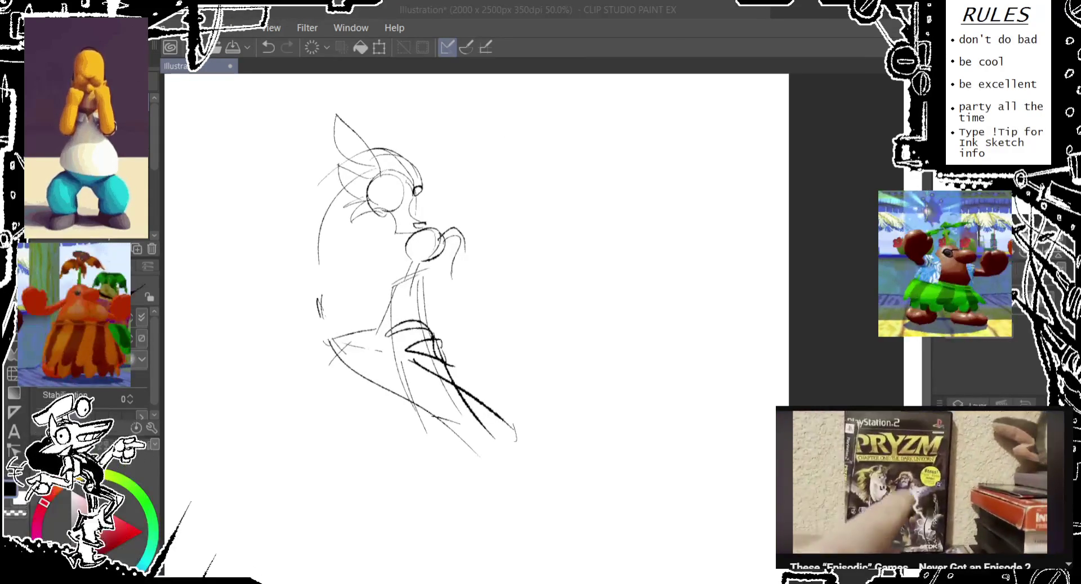
pyautogui.moveTo(338, 288); pyautogui.dragTo(321, 316)
# - Redraw the dark round chest strokes and a long stroke down toward the lower body
pyautogui.hotkey('ctrl', 'z')
pyautogui.moveTo(372, 246); pyautogui.dragTo(365, 251)
pyautogui.moveTo(380, 250); pyautogui.dragTo(355, 329)
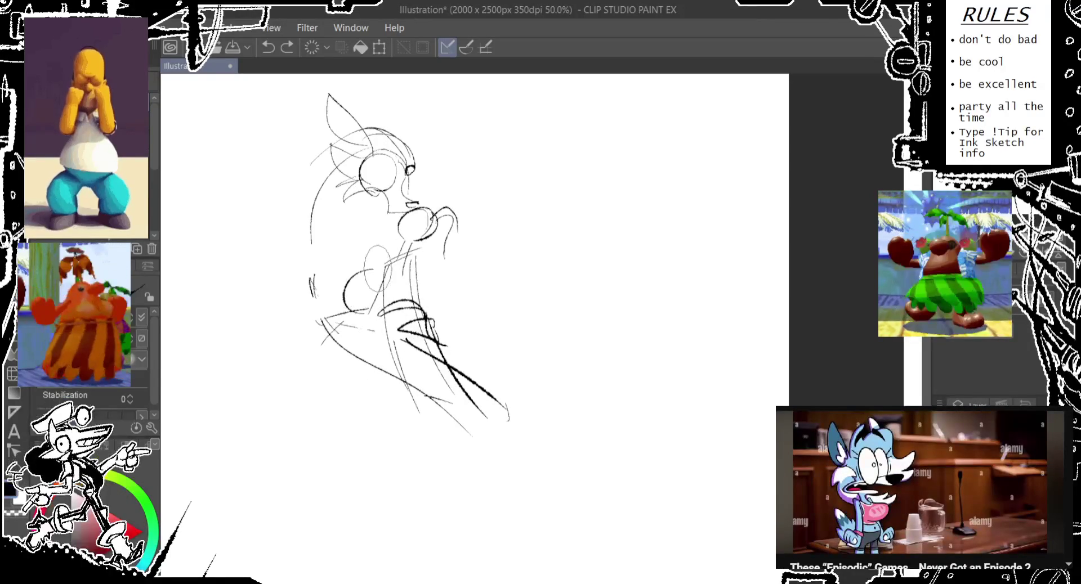
pyautogui.hotkey('ctrl', 'z')
pyautogui.moveTo(386, 259); pyautogui.dragTo(352, 307)
pyautogui.hotkey('ctrl', 'z')
pyautogui.moveTo(376, 273); pyautogui.dragTo(380, 361)
pyautogui.hotkey('ctrl', 'z')
pyautogui.moveTo(383, 259); pyautogui.dragTo(422, 420)
pyautogui.moveTo(368, 312); pyautogui.dragTo(366, 315)
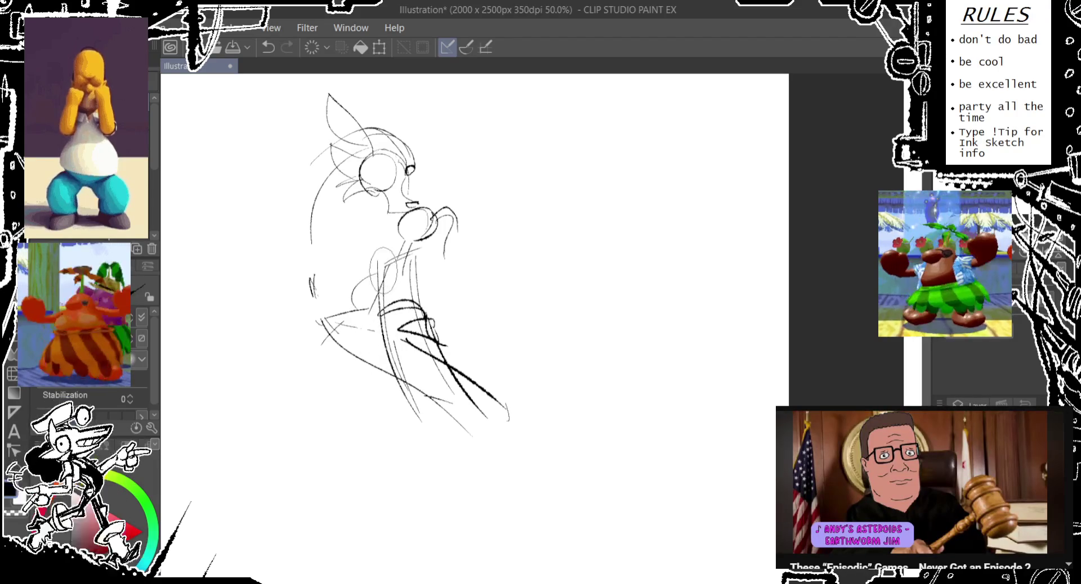
pyautogui.moveTo(394, 271); pyautogui.dragTo(366, 318)
pyautogui.hotkey('ctrl', 'z')
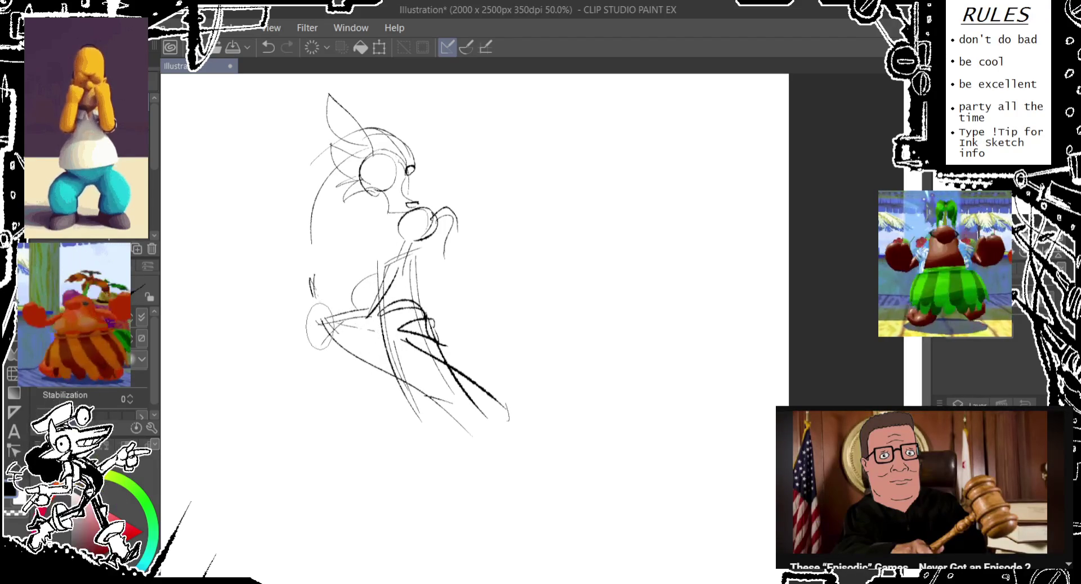
# - Redraw the back-of-head curve and ear oval several times, settling on a longer curve
pyautogui.moveTo(315, 148); pyautogui.dragTo(275, 245)
pyautogui.moveTo(281, 234); pyautogui.dragTo(278, 235)
pyautogui.hotkey('ctrl', 'z')
pyautogui.moveTo(332, 126); pyautogui.dragTo(276, 214)
pyautogui.hotkey('ctrl', 'z')
pyautogui.moveTo(332, 127); pyautogui.dragTo(287, 233)
pyautogui.moveTo(292, 222); pyautogui.dragTo(290, 225)
pyautogui.hotkey('ctrl', 'z')
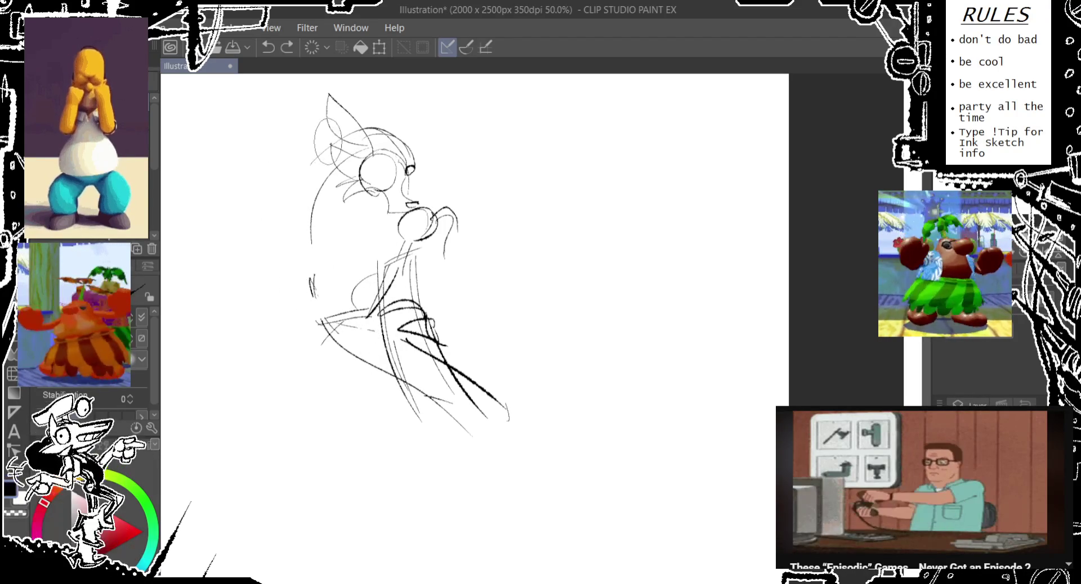
pyautogui.moveTo(330, 137); pyautogui.dragTo(313, 265)
pyautogui.moveTo(306, 151); pyautogui.dragTo(338, 281)
pyautogui.hotkey('ctrl', 'z')
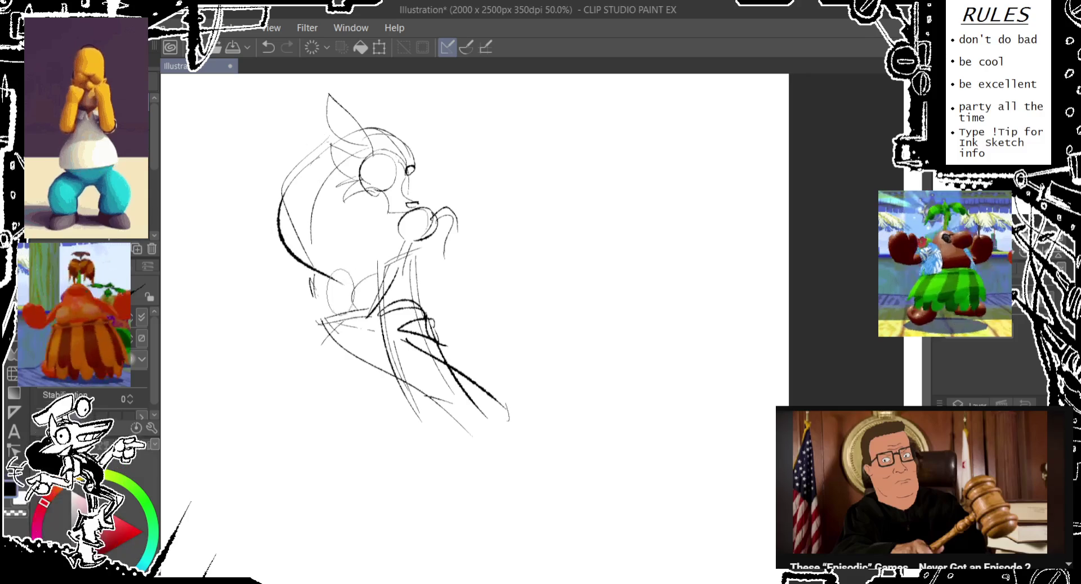
# - Darken the back-of-head curve, redraw the eye as a round circle, and redo the neck strokes
pyautogui.moveTo(366, 177)
pyautogui.mouseDown()
pyautogui.moveTo(355, 217)
pyautogui.moveTo(372, 268)
pyautogui.moveTo(360, 219)
pyautogui.mouseUp()
pyautogui.hotkey('ctrl', 'z')
pyautogui.moveTo(389, 161)
pyautogui.mouseDown()
pyautogui.moveTo(363, 186)
pyautogui.moveTo(360, 247)
pyautogui.moveTo(366, 186)
pyautogui.moveTo(360, 248)
pyautogui.moveTo(386, 281)
pyautogui.mouseUp()
pyautogui.hotkey('ctrl', 'z')
pyautogui.hotkey('ctrl', 'z')
pyautogui.moveTo(369, 220); pyautogui.dragTo(397, 262)
# - Try a circle and curved strokes behind the head, finishing with a curve left of the head
pyautogui.hotkey('ctrl', 'z')
pyautogui.moveTo(281, 180)
pyautogui.mouseDown()
pyautogui.moveTo(279, 222)
pyautogui.moveTo(304, 160)
pyautogui.mouseUp()
pyautogui.hotkey('ctrl', 'z')
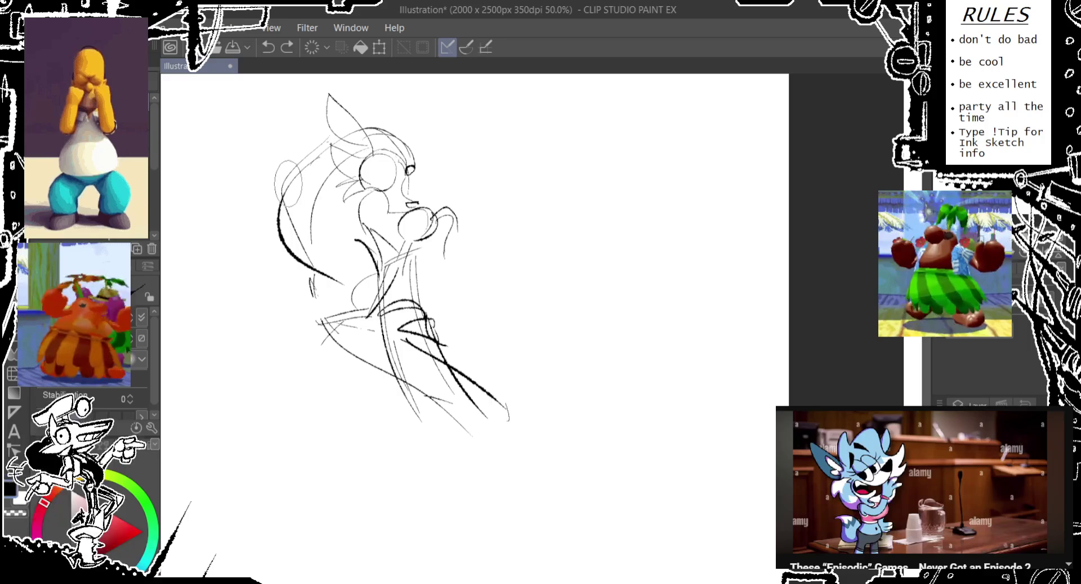
pyautogui.moveTo(284, 202); pyautogui.dragTo(226, 248)
pyautogui.hotkey('ctrl', 'z')
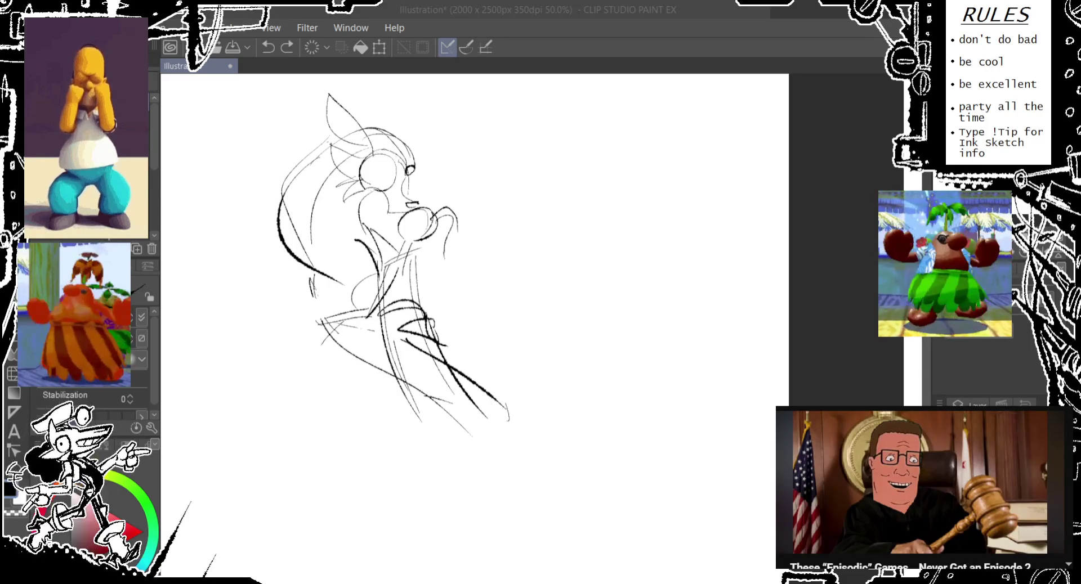
pyautogui.moveTo(363, 187); pyautogui.dragTo(344, 225)
# - Try trial ovals and a curve on the figure's left side, then undo them
pyautogui.moveTo(310, 184); pyautogui.dragTo(307, 225)
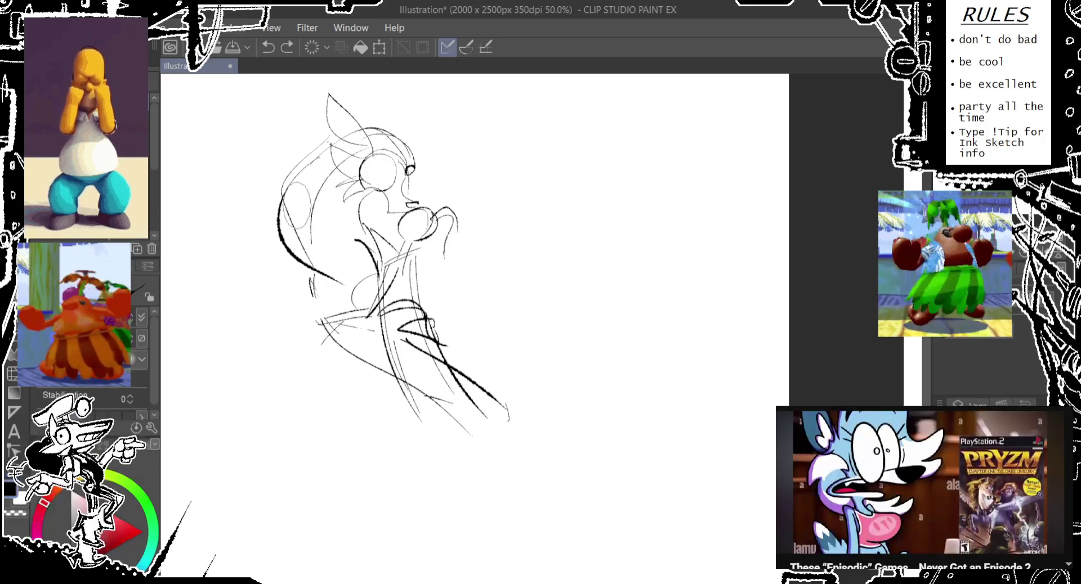
pyautogui.hotkey('ctrl', 'z')
pyautogui.moveTo(287, 277); pyautogui.dragTo(282, 321)
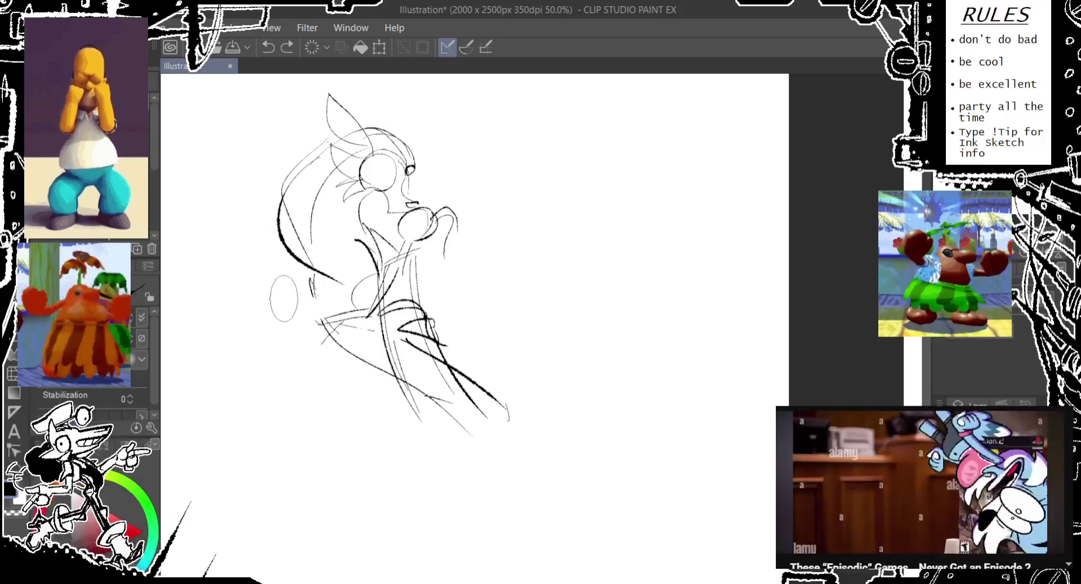
pyautogui.hotkey('ctrl', 'z')
pyautogui.moveTo(260, 282); pyautogui.dragTo(250, 324)
pyautogui.moveTo(256, 307)
pyautogui.mouseDown()
pyautogui.moveTo(293, 329)
pyautogui.moveTo(277, 347)
pyautogui.mouseUp()
pyautogui.hotkey('ctrl', 'z')
pyautogui.hotkey('ctrl', 'z')
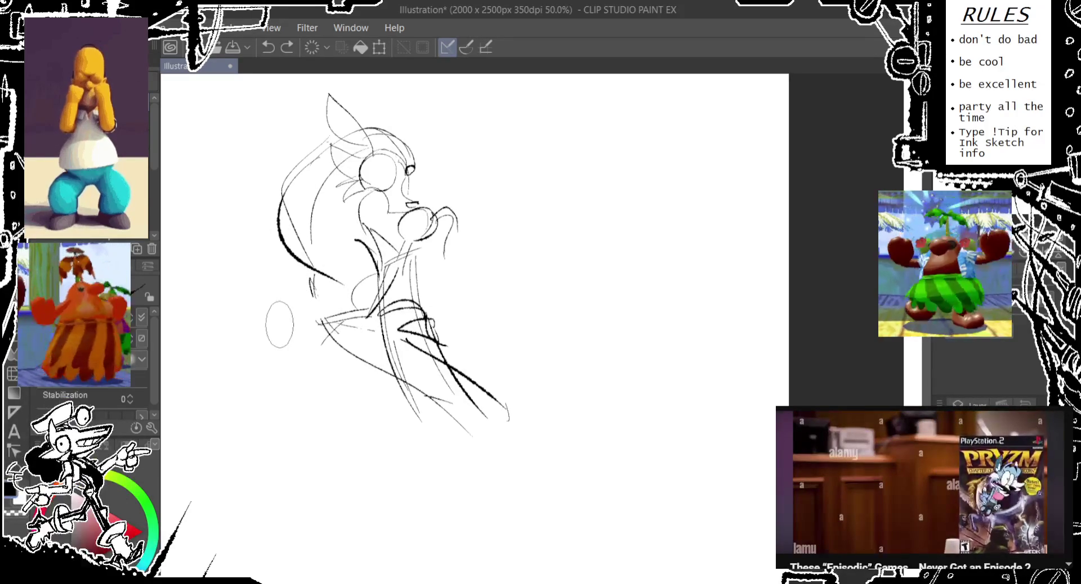
pyautogui.hotkey('ctrl', 'z')
# - Test long sweeping lower-body curves with ovals at their ends, undoing each attempt
pyautogui.moveTo(282, 192); pyautogui.dragTo(240, 281)
pyautogui.moveTo(239, 271); pyautogui.dragTo(237, 316)
pyautogui.hotkey('ctrl', 'z')
pyautogui.hotkey('ctrl', 'z')
pyautogui.hotkey('ctrl', 'z')
pyautogui.hotkey('ctrl', 'z')
pyautogui.moveTo(234, 299); pyautogui.dragTo(231, 341)
pyautogui.hotkey('ctrl', 'z')
pyautogui.moveTo(255, 208); pyautogui.dragTo(383, 389)
pyautogui.moveTo(399, 408); pyautogui.dragTo(394, 450)
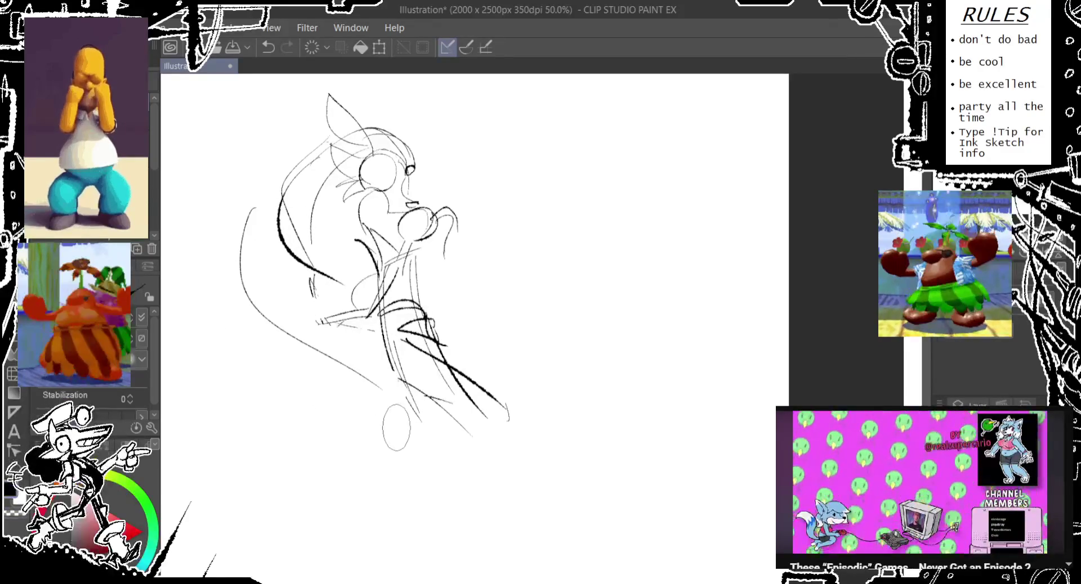
pyautogui.hotkey('ctrl', 'z')
pyautogui.moveTo(387, 323); pyautogui.dragTo(383, 366)
pyautogui.hotkey('ctrl', 'z')
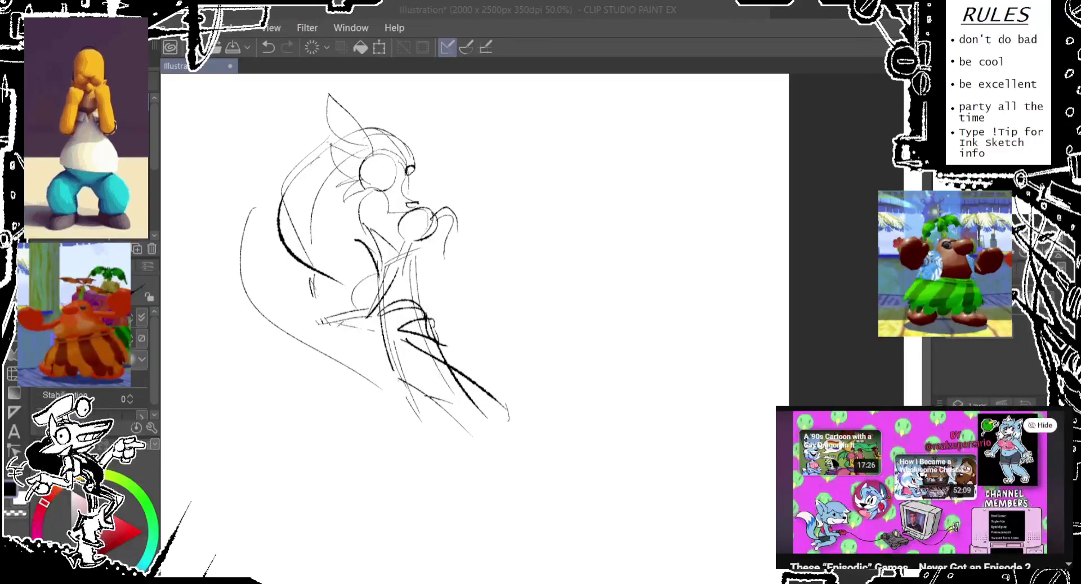
# - Rotate the whole sketch slightly with free transform (Ctrl+T)
pyautogui.hotkey('ctrl', 't')
pyautogui.moveTo(538, 210)
pyautogui.mouseDown()
pyautogui.moveTo(658, 302)
pyautogui.moveTo(321, 505)
pyautogui.mouseUp()
pyautogui.click(328, 480)
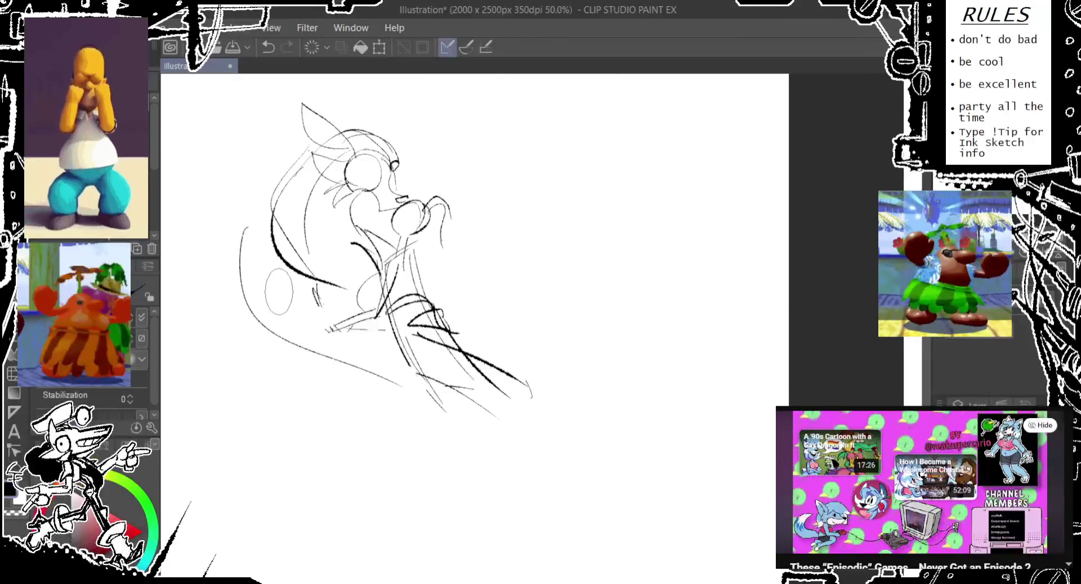
# - Draw a long stroke down the lower body after discarding trial strokes
pyautogui.moveTo(319, 313); pyautogui.dragTo(317, 315)
pyautogui.moveTo(314, 332)
pyautogui.mouseDown()
pyautogui.moveTo(358, 359)
pyautogui.moveTo(419, 431)
pyautogui.mouseUp()
pyautogui.hotkey('ctrl', 'z')
pyautogui.moveTo(450, 360); pyautogui.dragTo(457, 401)
pyautogui.hotkey('ctrl', 'z')
pyautogui.moveTo(410, 315); pyautogui.dragTo(476, 485)
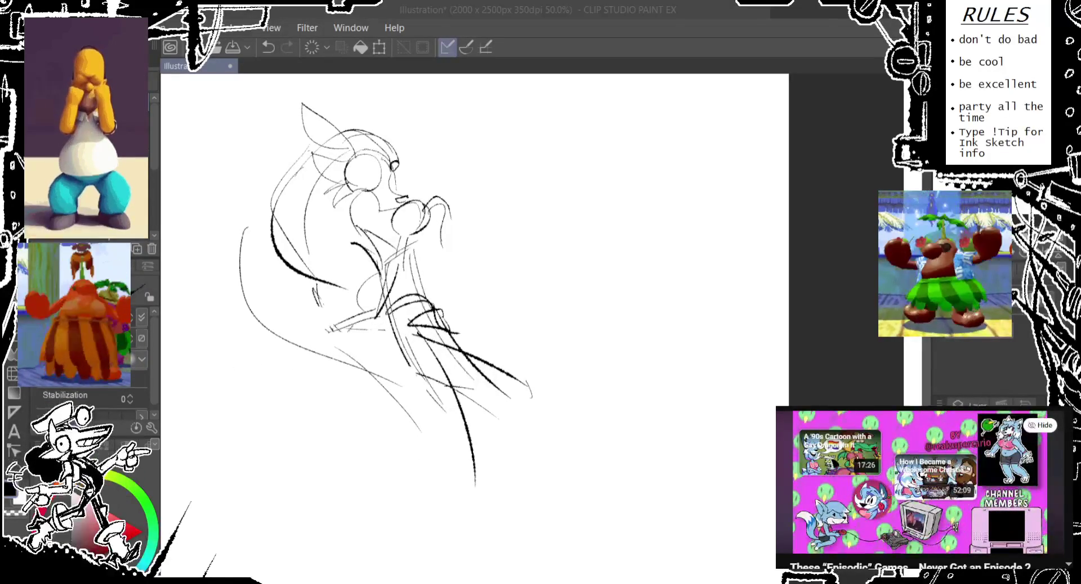
# - Test small ovals near the lower body and below the figure, then undo them
pyautogui.moveTo(400, 357); pyautogui.dragTo(404, 366)
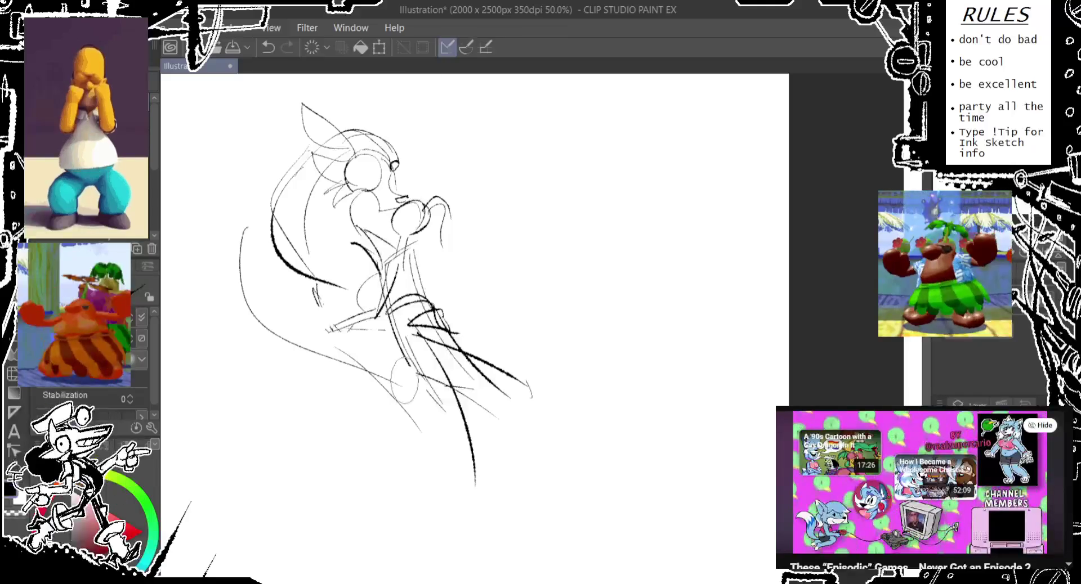
pyautogui.moveTo(450, 282); pyautogui.dragTo(441, 256)
pyautogui.hotkey('ctrl', 'z')
pyautogui.moveTo(386, 363); pyautogui.dragTo(349, 445)
pyautogui.hotkey('ctrl', 'z')
# - Draw the leg stroke and a V-shaped stroke for the legs below the torso
pyautogui.moveTo(343, 417); pyautogui.dragTo(388, 459)
pyautogui.moveTo(434, 332); pyautogui.dragTo(437, 336)
pyautogui.hotkey('ctrl', 'z')
pyautogui.moveTo(361, 360); pyautogui.dragTo(444, 485)
pyautogui.hotkey('ctrl', 'z')
pyautogui.hotkey('ctrl', 'z')
pyautogui.moveTo(419, 360); pyautogui.dragTo(441, 419)
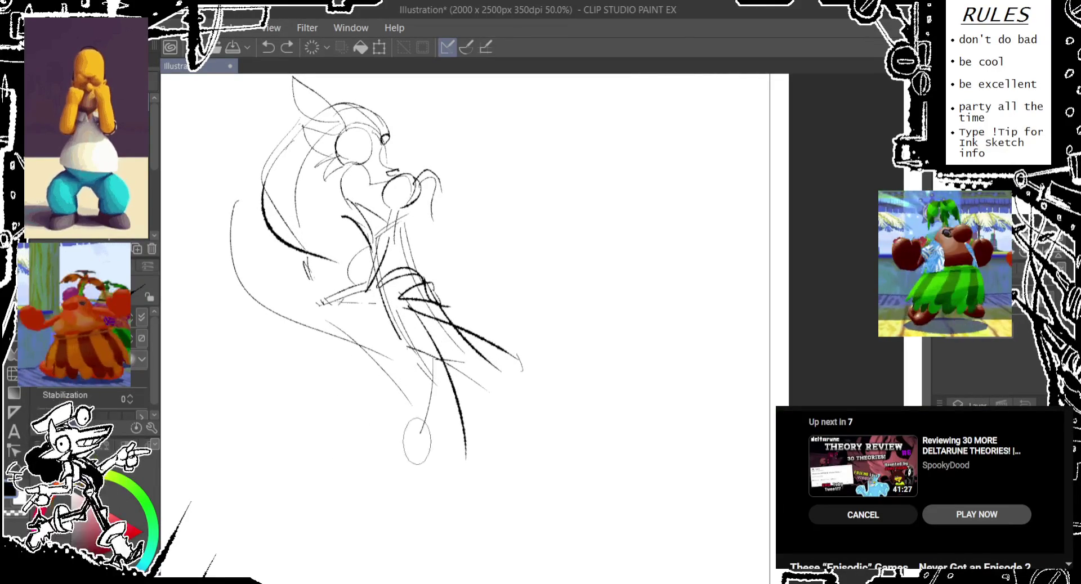
pyautogui.moveTo(361, 385); pyautogui.dragTo(436, 375)
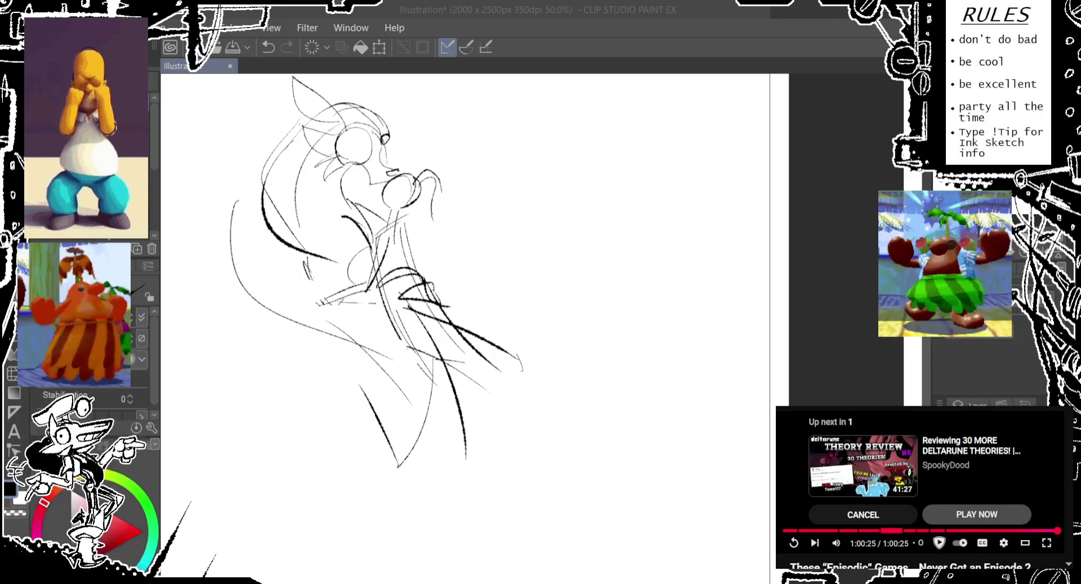
pyautogui.press('4')
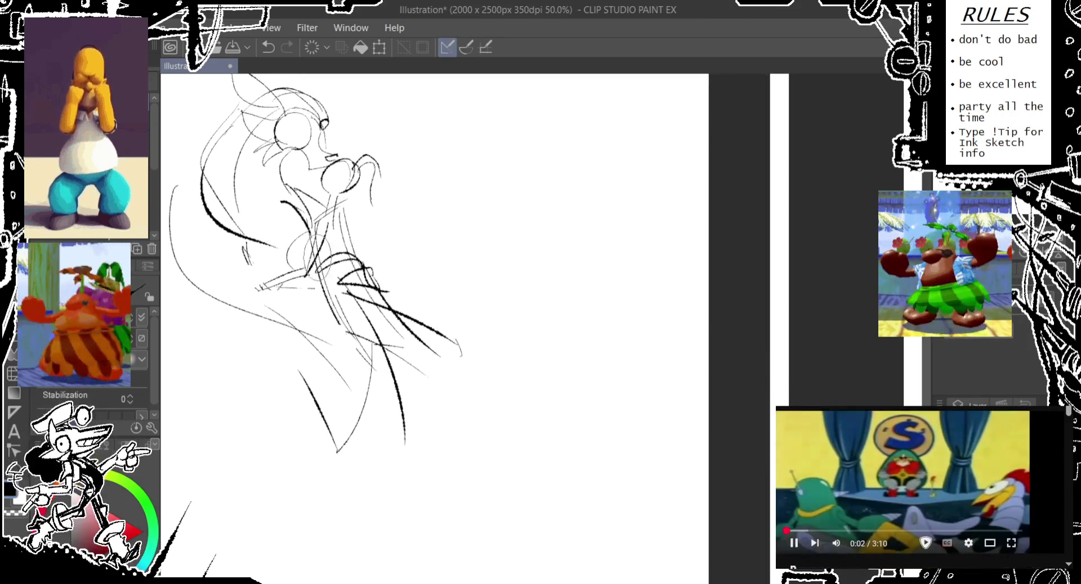
# - Pan the canvas and test sweeping lower-body curves, undoing the rejected ones
pyautogui.moveTo(394, 282); pyautogui.dragTo(439, 288)
pyautogui.moveTo(324, 334); pyautogui.dragTo(315, 376)
pyautogui.moveTo(329, 360); pyautogui.dragTo(389, 373)
pyautogui.moveTo(293, 225); pyautogui.dragTo(326, 377)
pyautogui.hotkey('ctrl', 'z')
pyautogui.hotkey('ctrl', 'z')
pyautogui.hotkey('ctrl', 'z')
pyautogui.moveTo(284, 259); pyautogui.dragTo(335, 304)
pyautogui.moveTo(270, 225); pyautogui.dragTo(530, 383)
pyautogui.moveTo(540, 360); pyautogui.dragTo(543, 363)
pyautogui.hotkey('ctrl', 'z')
# - Sketch a hip loop and an up-right curve, discarding the misplaced ovals
pyautogui.hotkey('ctrl', 'z')
pyautogui.moveTo(285, 248)
pyautogui.mouseDown()
pyautogui.moveTo(258, 298)
pyautogui.moveTo(281, 265)
pyautogui.moveTo(332, 297)
pyautogui.mouseUp()
pyautogui.hotkey('ctrl', 'z')
pyautogui.moveTo(340, 241); pyautogui.dragTo(337, 243)
pyautogui.hotkey('ctrl', 'z')
pyautogui.moveTo(259, 248); pyautogui.dragTo(338, 194)
pyautogui.moveTo(200, 241); pyautogui.dragTo(293, 204)
pyautogui.moveTo(261, 256)
pyautogui.mouseDown()
pyautogui.moveTo(265, 298)
pyautogui.moveTo(338, 209)
pyautogui.moveTo(287, 250)
pyautogui.mouseUp()
pyautogui.hotkey('ctrl', 'z')
pyautogui.hotkey('ctrl', 'z')
# - Add waist gesture strokes and a long dark curve across the lower body
pyautogui.moveTo(279, 208); pyautogui.dragTo(247, 298)
pyautogui.moveTo(304, 259); pyautogui.dragTo(299, 299)
pyautogui.moveTo(277, 271); pyautogui.dragTo(493, 363)
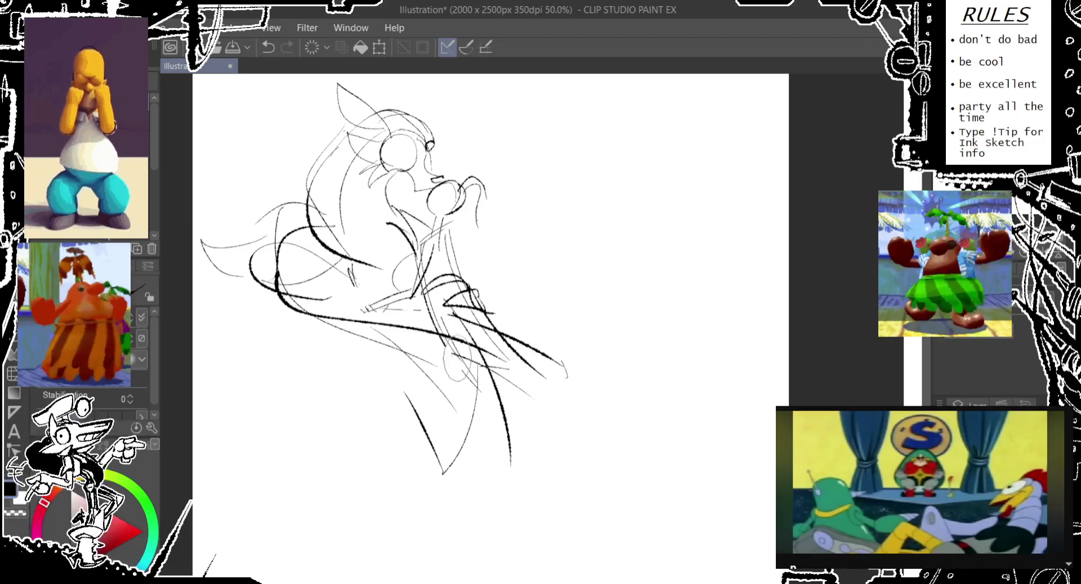
pyautogui.moveTo(369, 293)
pyautogui.mouseDown()
pyautogui.moveTo(346, 321)
pyautogui.moveTo(366, 284)
pyautogui.moveTo(341, 303)
pyautogui.mouseUp()
pyautogui.hotkey('ctrl', 'z')
# - Rework the curved lower-body strokes with thick curves, undoing weaker attempts
pyautogui.hotkey('ctrl', 'z')
pyautogui.hotkey('ctrl', 'z')
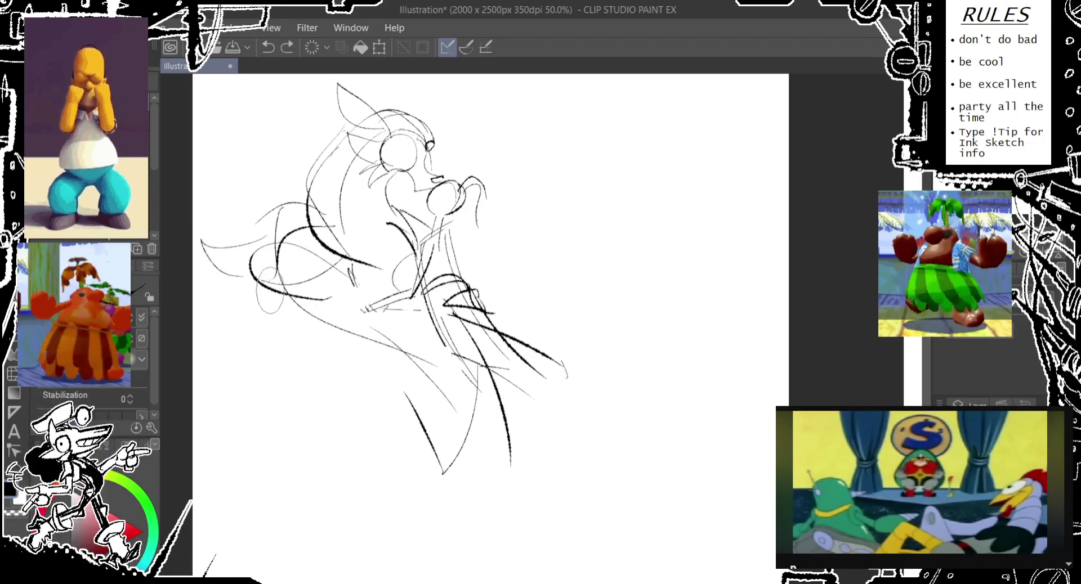
pyautogui.moveTo(265, 285); pyautogui.dragTo(388, 304)
pyautogui.moveTo(338, 338); pyautogui.dragTo(394, 290)
pyautogui.moveTo(394, 327); pyautogui.dragTo(397, 332)
pyautogui.hotkey('ctrl', 'z')
pyautogui.moveTo(366, 270)
pyautogui.mouseDown()
pyautogui.moveTo(338, 315)
pyautogui.moveTo(389, 338)
pyautogui.mouseUp()
pyautogui.hotkey('ctrl', 'z')
pyautogui.moveTo(394, 320); pyautogui.dragTo(391, 346)
pyautogui.hotkey('ctrl', 'z')
pyautogui.moveTo(394, 304)
pyautogui.mouseDown()
pyautogui.moveTo(388, 345)
pyautogui.moveTo(434, 371)
pyautogui.moveTo(382, 344)
pyautogui.moveTo(555, 388)
pyautogui.mouseUp()
# - Draw a thick curl sweeping to the right, retrying it until it fits
pyautogui.hotkey('ctrl', 'z')
pyautogui.moveTo(471, 332); pyautogui.dragTo(526, 372)
pyautogui.hotkey('ctrl', 'z')
pyautogui.hotkey('ctrl', 'z')
pyautogui.moveTo(394, 315)
pyautogui.mouseDown()
pyautogui.moveTo(416, 363)
pyautogui.moveTo(552, 394)
pyautogui.mouseUp()
pyautogui.moveTo(496, 321)
pyautogui.mouseDown()
pyautogui.moveTo(490, 361)
pyautogui.moveTo(568, 439)
pyautogui.mouseUp()
pyautogui.moveTo(547, 396); pyautogui.dragTo(563, 447)
pyautogui.hotkey('ctrl', 'z')
pyautogui.hotkey('ctrl', 'z')
pyautogui.hotkey('ctrl', 'z')
pyautogui.moveTo(417, 301)
pyautogui.mouseDown()
pyautogui.moveTo(414, 346)
pyautogui.moveTo(541, 394)
pyautogui.mouseUp()
pyautogui.hotkey('ctrl', 'z')
pyautogui.moveTo(513, 344); pyautogui.dragTo(560, 425)
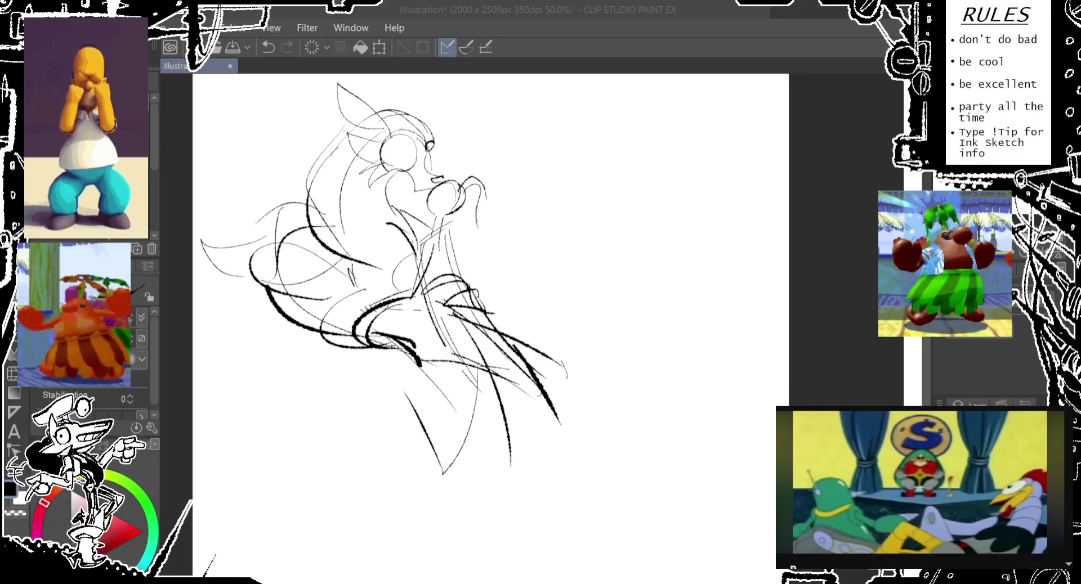
# - Pan slightly, zoom out to 33.3% for the whole page, and undo the last stroke
pyautogui.moveTo(394, 282)
pyautogui.mouseDown()
pyautogui.moveTo(372, 290)
pyautogui.moveTo(408, 291)
pyautogui.mouseUp()
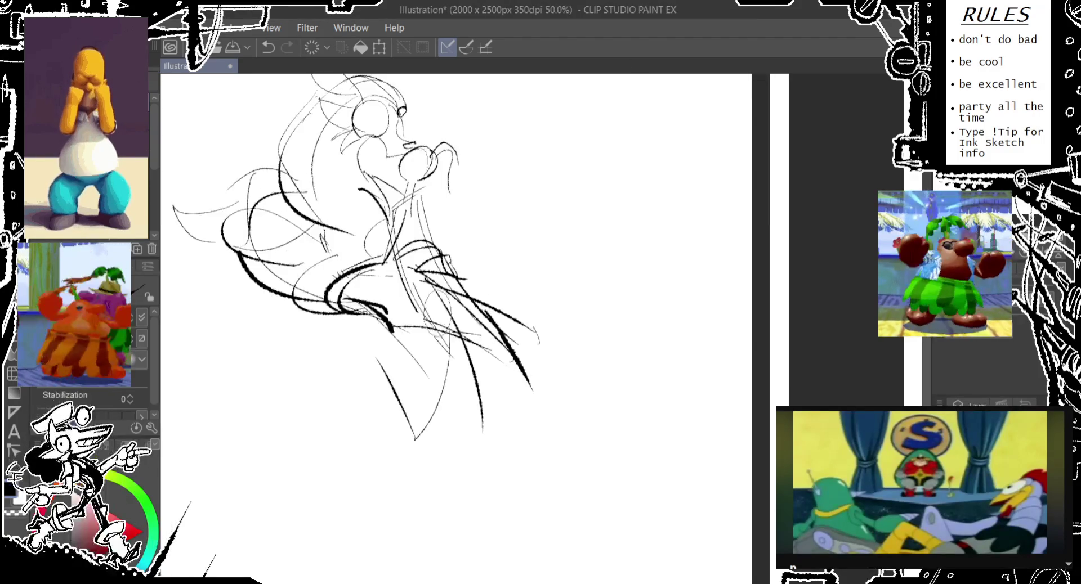
pyautogui.hotkey('ctrl', '-')
pyautogui.hotkey('ctrl', 'z')
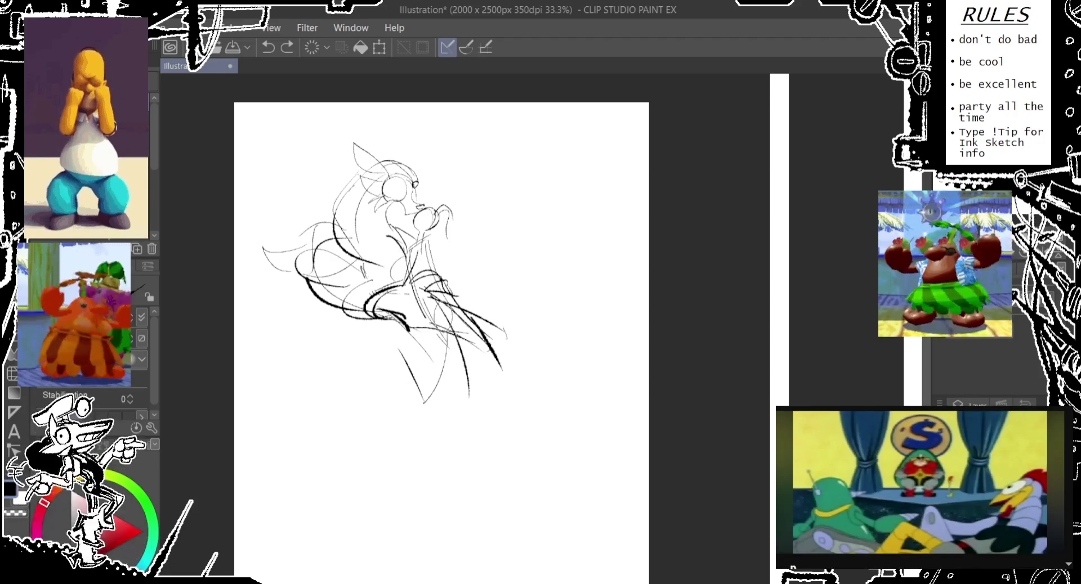
# - Try V-shaped strokes and loops below the torso, undoing each one
pyautogui.moveTo(389, 338); pyautogui.dragTo(434, 289)
pyautogui.hotkey('ctrl', 'z')
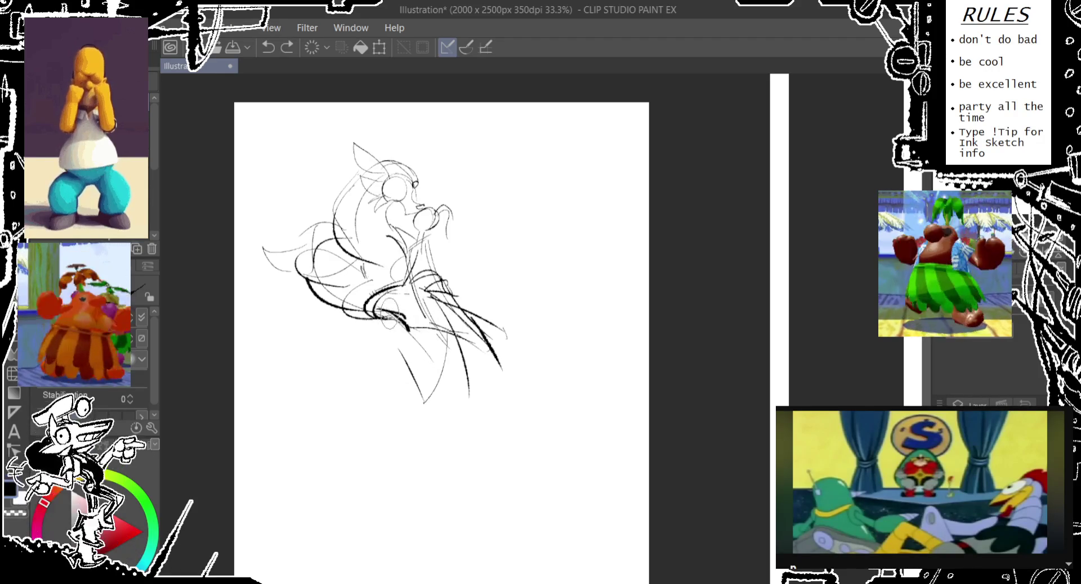
pyautogui.moveTo(407, 324)
pyautogui.mouseDown()
pyautogui.moveTo(378, 382)
pyautogui.moveTo(397, 374)
pyautogui.mouseUp()
pyautogui.hotkey('ctrl', 'z')
pyautogui.moveTo(433, 324)
pyautogui.mouseDown()
pyautogui.moveTo(417, 372)
pyautogui.moveTo(411, 361)
pyautogui.mouseUp()
pyautogui.hotkey('ctrl', 'z')
pyautogui.moveTo(493, 309)
pyautogui.mouseDown()
pyautogui.moveTo(473, 341)
pyautogui.moveTo(408, 377)
pyautogui.mouseUp()
pyautogui.hotkey('ctrl', 'z')
# - Add a lower-body loop and a downward curve, retrying the leg line
pyautogui.hotkey('ctrl', 'z')
pyautogui.moveTo(433, 345); pyautogui.dragTo(411, 380)
pyautogui.moveTo(470, 300)
pyautogui.mouseDown()
pyautogui.moveTo(453, 318)
pyautogui.moveTo(447, 405)
pyautogui.moveTo(383, 403)
pyautogui.mouseUp()
pyautogui.moveTo(413, 318)
pyautogui.mouseDown()
pyautogui.moveTo(377, 396)
pyautogui.moveTo(396, 343)
pyautogui.moveTo(439, 365)
pyautogui.mouseUp()
pyautogui.hotkey('ctrl', 'z')
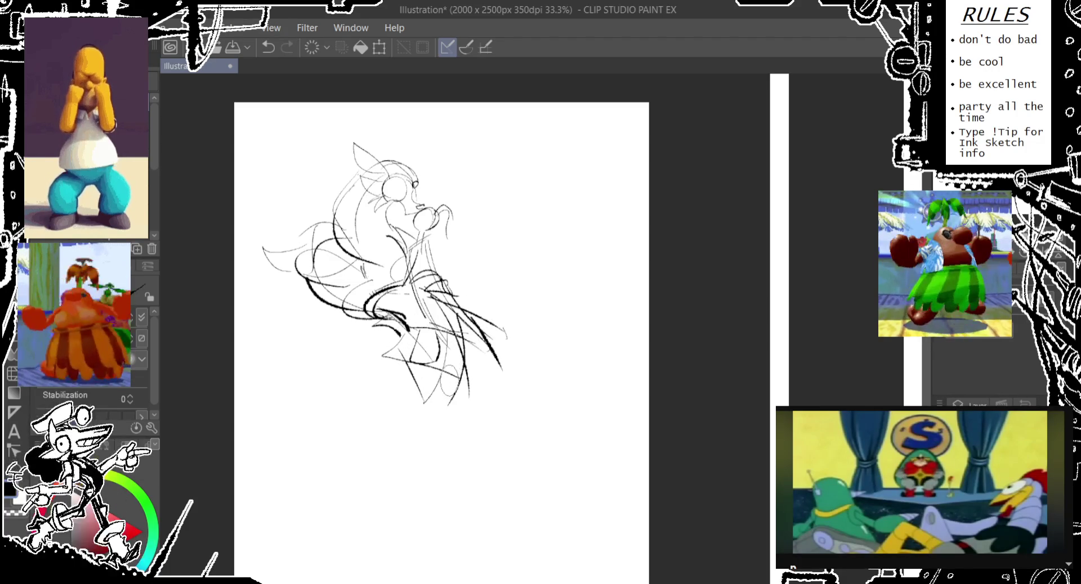
pyautogui.moveTo(432, 403)
pyautogui.mouseDown()
pyautogui.moveTo(406, 405)
pyautogui.moveTo(391, 461)
pyautogui.moveTo(394, 377)
pyautogui.mouseUp()
pyautogui.moveTo(507, 315); pyautogui.dragTo(498, 391)
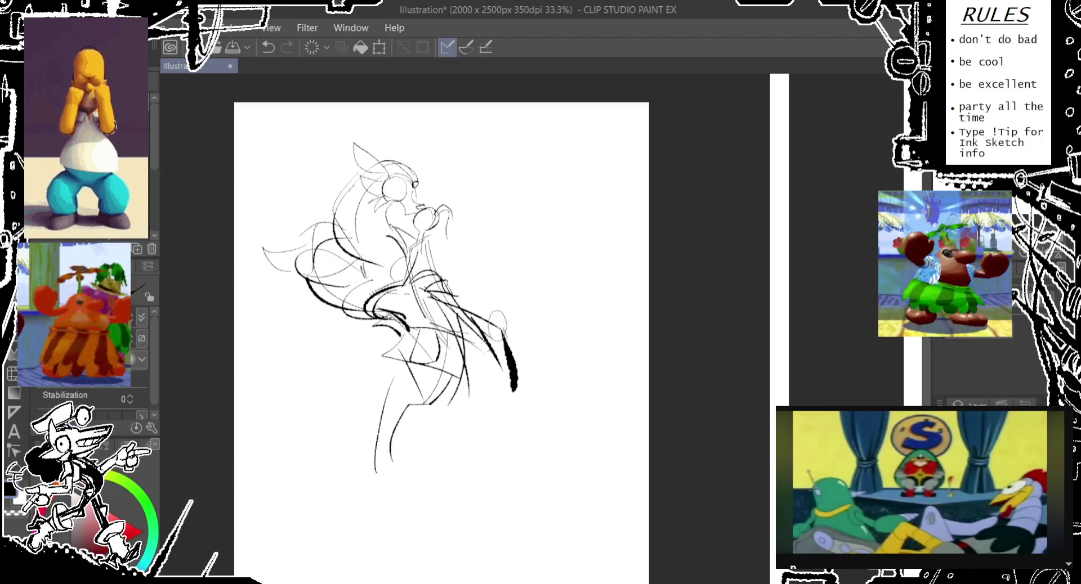
pyautogui.hotkey('ctrl', 'z')
pyautogui.moveTo(484, 332); pyautogui.dragTo(470, 479)
pyautogui.hotkey('ctrl', 'z')
# - Test lower-right leg strokes, then redraw new lower-body strokes
pyautogui.moveTo(476, 338)
pyautogui.mouseDown()
pyautogui.moveTo(504, 405)
pyautogui.moveTo(498, 444)
pyautogui.mouseUp()
pyautogui.moveTo(396, 420); pyautogui.dragTo(383, 436)
pyautogui.hotkey('ctrl', 'z')
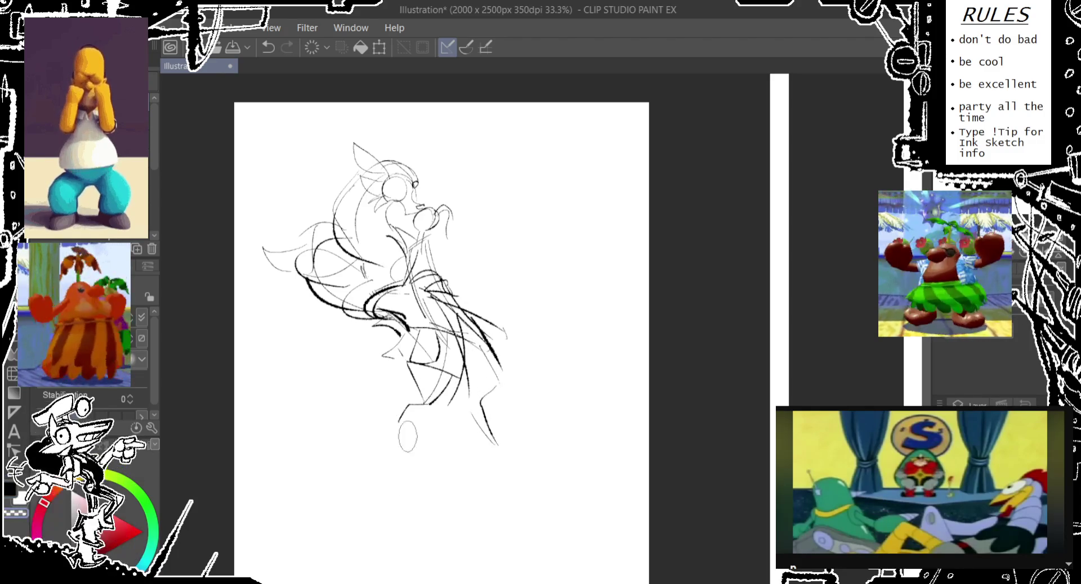
pyautogui.hotkey('ctrl', 'z')
pyautogui.hotkey('ctrl', 'z')
pyautogui.hotkey('ctrl', 'z')
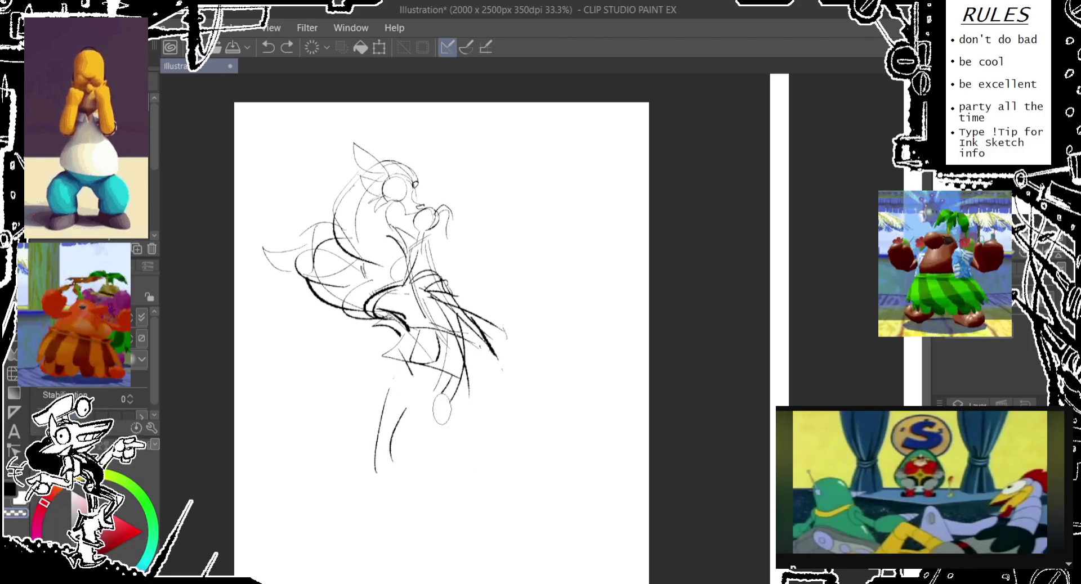
pyautogui.hotkey('ctrl', 'z')
pyautogui.hotkey('ctrl', 'z')
pyautogui.moveTo(416, 361); pyautogui.dragTo(442, 487)
pyautogui.hotkey('ctrl', 'z')
pyautogui.moveTo(473, 321)
pyautogui.mouseDown()
pyautogui.moveTo(490, 352)
pyautogui.moveTo(489, 450)
pyautogui.mouseUp()
pyautogui.moveTo(433, 420); pyautogui.dragTo(462, 485)
# - Sketch the round belly, tail curve and right belly curve with retries
pyautogui.hotkey('ctrl', 'z')
pyautogui.moveTo(471, 337); pyautogui.dragTo(456, 478)
pyautogui.moveTo(437, 428); pyautogui.dragTo(445, 507)
pyautogui.moveTo(374, 358); pyautogui.dragTo(416, 505)
pyautogui.hotkey('ctrl', 'z')
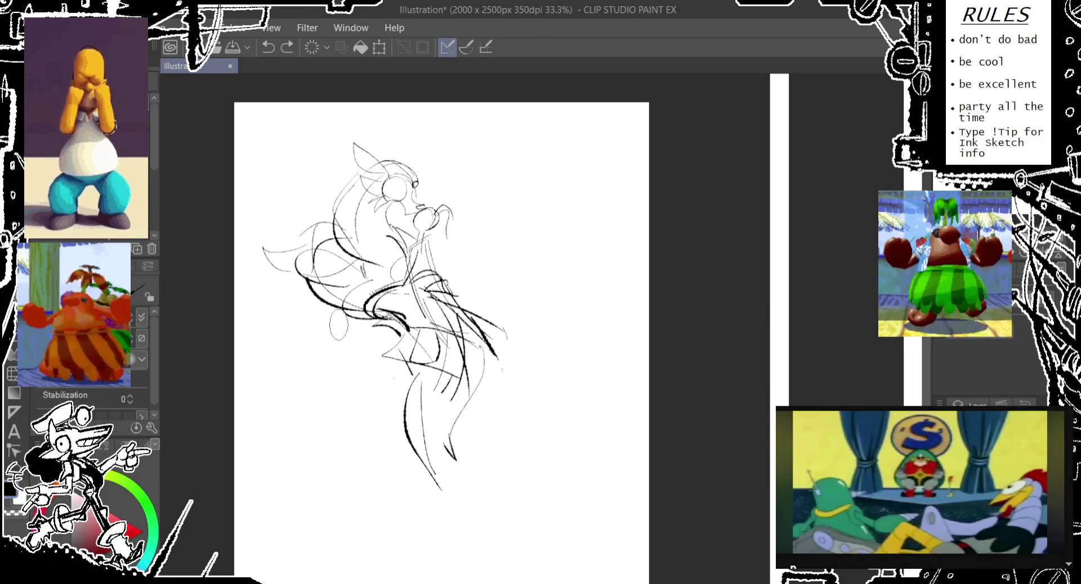
pyautogui.moveTo(361, 330)
pyautogui.mouseDown()
pyautogui.moveTo(439, 489)
pyautogui.moveTo(542, 401)
pyautogui.mouseUp()
pyautogui.hotkey('ctrl', 'z')
pyautogui.hotkey('ctrl', 'z')
pyautogui.hotkey('ctrl', 'z')
pyautogui.moveTo(478, 325); pyautogui.dragTo(495, 444)
# - Layer several lower-body curves, a long bottom curve and a small loop near the torso
pyautogui.hotkey('ctrl', 'z')
pyautogui.moveTo(481, 321); pyautogui.dragTo(489, 433)
pyautogui.moveTo(383, 338); pyautogui.dragTo(337, 415)
pyautogui.hotkey('ctrl', 'z')
pyautogui.hotkey('ctrl', 'z')
pyautogui.moveTo(397, 337); pyautogui.dragTo(304, 490)
pyautogui.moveTo(366, 476); pyautogui.dragTo(354, 504)
pyautogui.moveTo(405, 388); pyautogui.dragTo(318, 496)
pyautogui.moveTo(337, 394); pyautogui.dragTo(408, 507)
pyautogui.moveTo(406, 385)
pyautogui.mouseDown()
pyautogui.moveTo(368, 433)
pyautogui.moveTo(467, 535)
pyautogui.mouseUp()
pyautogui.moveTo(501, 495); pyautogui.dragTo(344, 490)
pyautogui.moveTo(354, 340); pyautogui.dragTo(337, 372)
pyautogui.hotkey('ctrl', 'z')
pyautogui.moveTo(371, 312); pyautogui.dragTo(355, 343)
pyautogui.hotkey('ctrl', 'z')
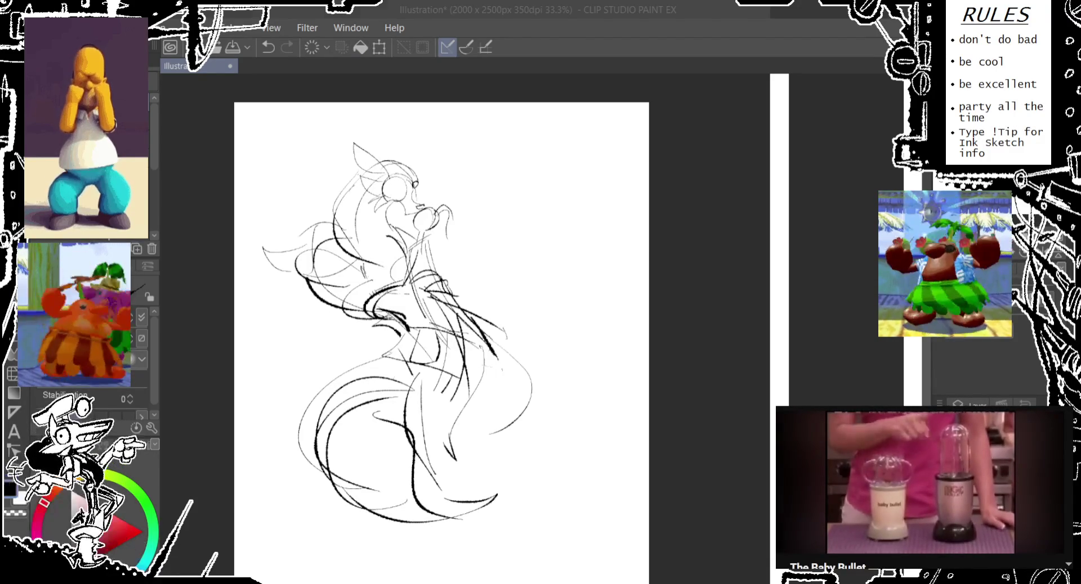
# - Pan the sketch view slightly
pyautogui.moveTo(428, 315); pyautogui.dragTo(405, 309)
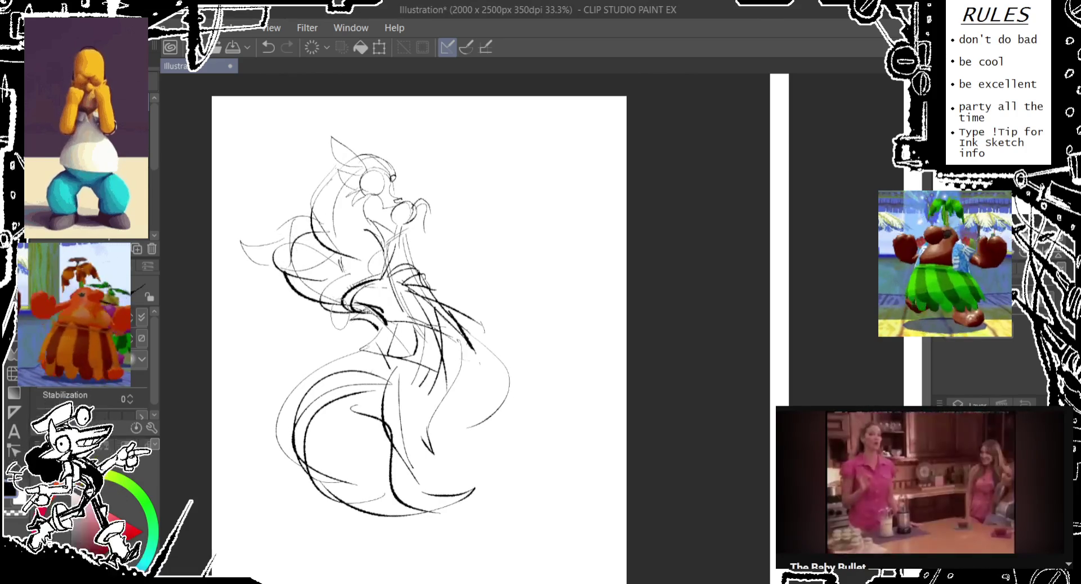
# - Draw a light curve inside the lower body, replacing a discarded small oval
pyautogui.moveTo(435, 436); pyautogui.dragTo(429, 450)
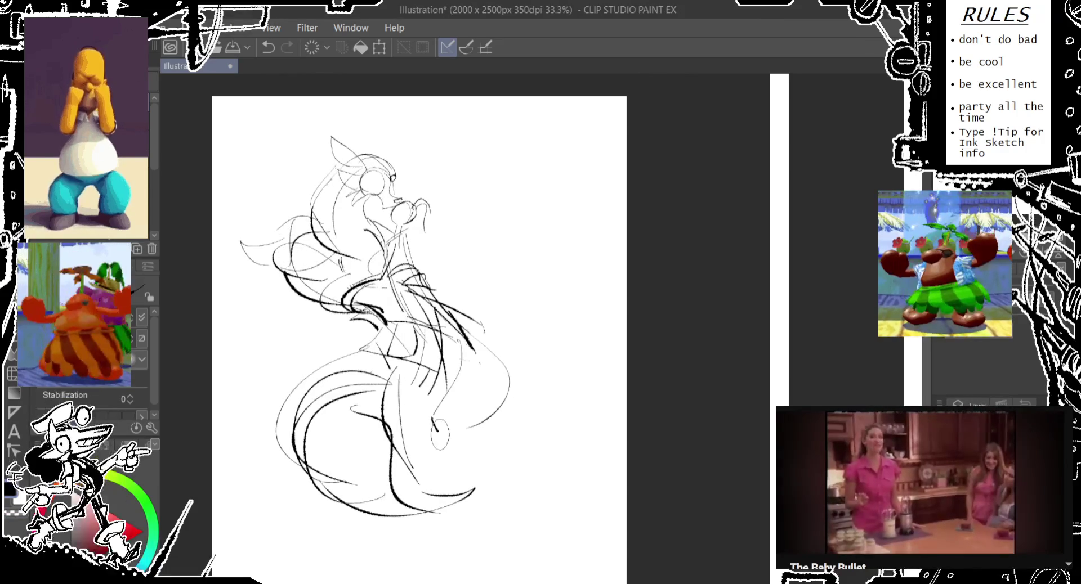
pyautogui.hotkey('ctrl', 'z')
pyautogui.moveTo(433, 372); pyautogui.dragTo(462, 451)
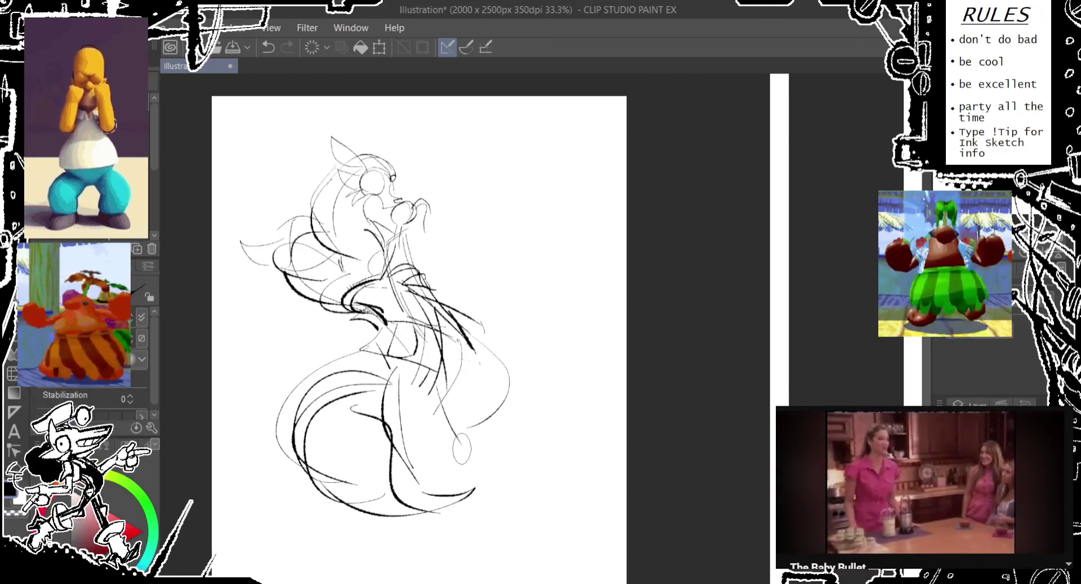
# - Try three short pencil strokes near the torso and undo each one
pyautogui.moveTo(431, 310); pyautogui.dragTo(428, 349)
pyautogui.hotkey('ctrl', 'z')
pyautogui.hotkey('ctrl', 'z')
pyautogui.moveTo(366, 242); pyautogui.dragTo(343, 315)
pyautogui.hotkey('ctrl', 'z')
pyautogui.moveTo(366, 273)
pyautogui.mouseDown()
pyautogui.moveTo(354, 315)
pyautogui.moveTo(394, 307)
pyautogui.mouseUp()
pyautogui.hotkey('ctrl', 'z')
pyautogui.hotkey('ctrl', 'z')
pyautogui.hotkey('ctrl', 'z')
pyautogui.hotkey('ctrl', 'z')
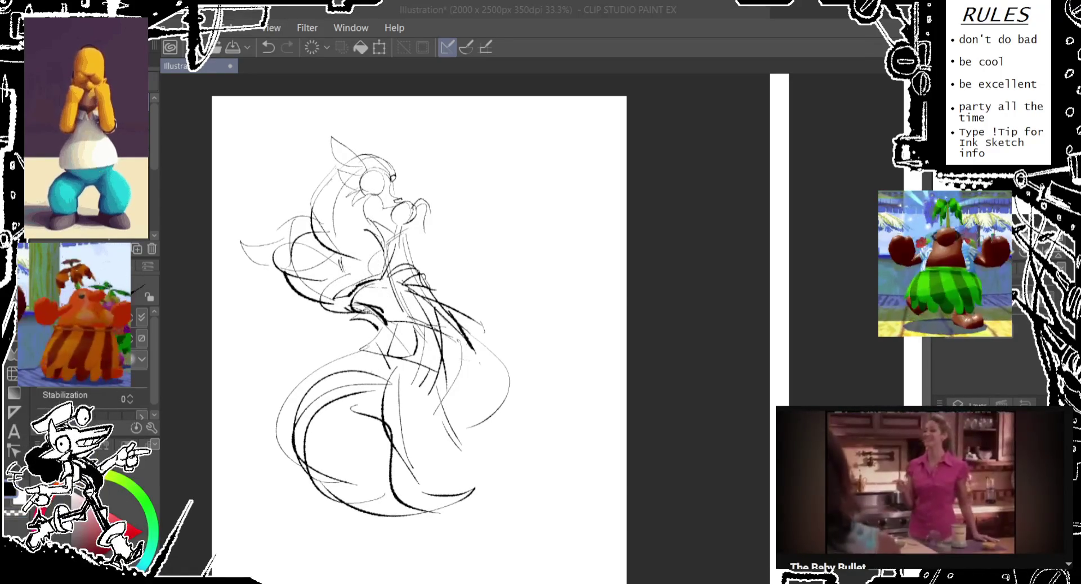
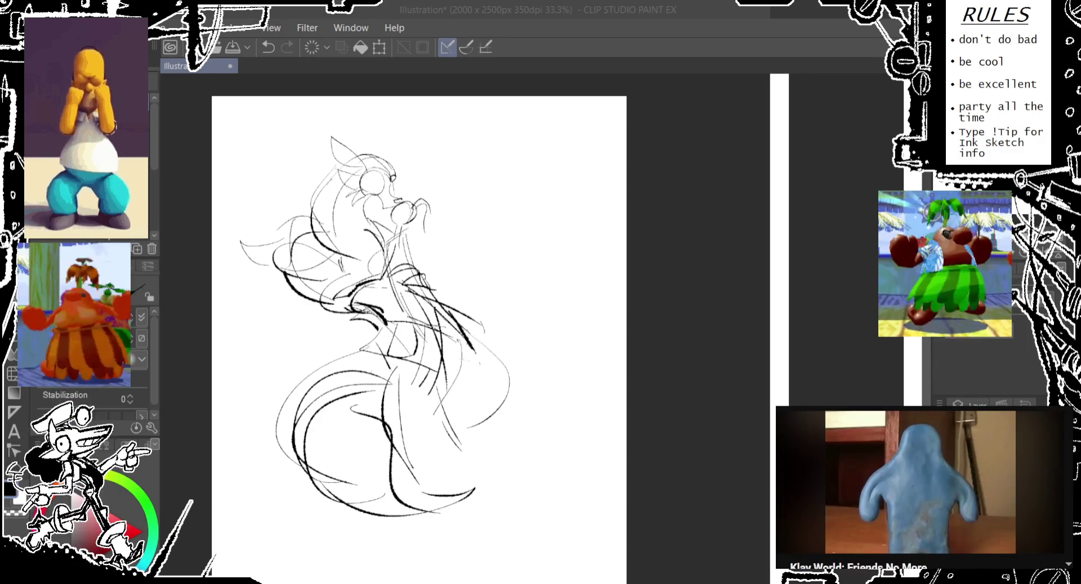
# - Extend the canvas downward and to the left
pyautogui.moveTo(357, 349)
pyautogui.mouseDown()
pyautogui.moveTo(322, 341)
pyautogui.moveTo(285, 281)
pyautogui.mouseUp()
pyautogui.scroll(-1, 322, 341)
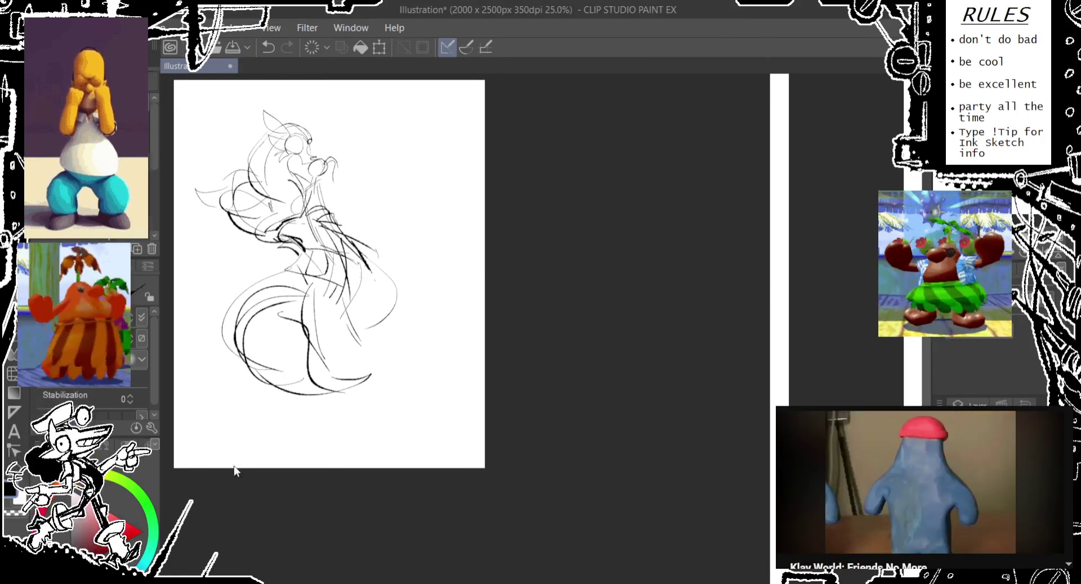
pyautogui.hotkey('ctrl', 't')
pyautogui.moveTo(174, 469)
pyautogui.mouseDown()
pyautogui.moveTo(302, 512)
pyautogui.moveTo(294, 516)
pyautogui.mouseUp()
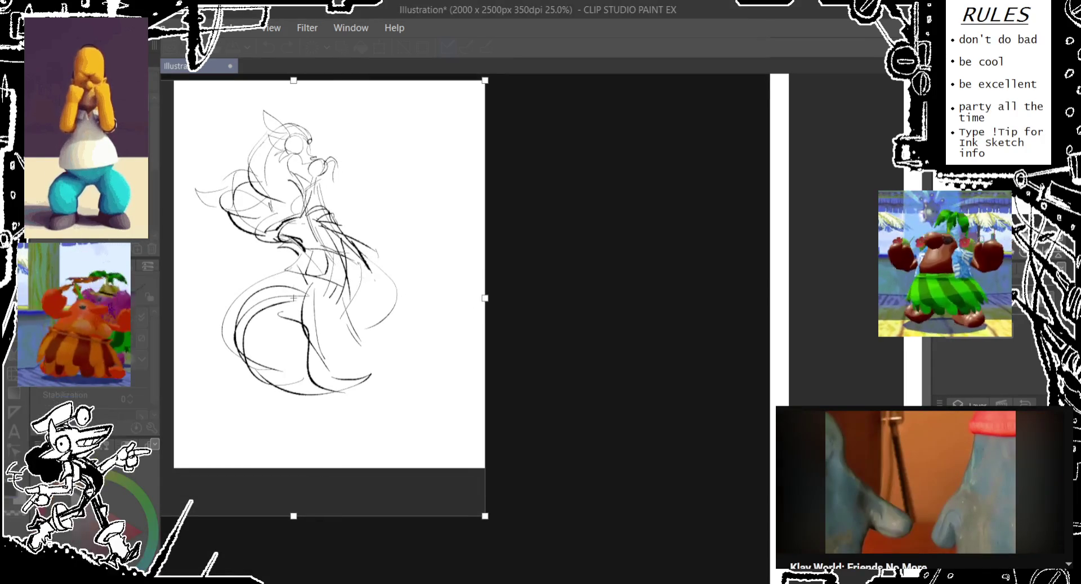
pyautogui.press('Return')
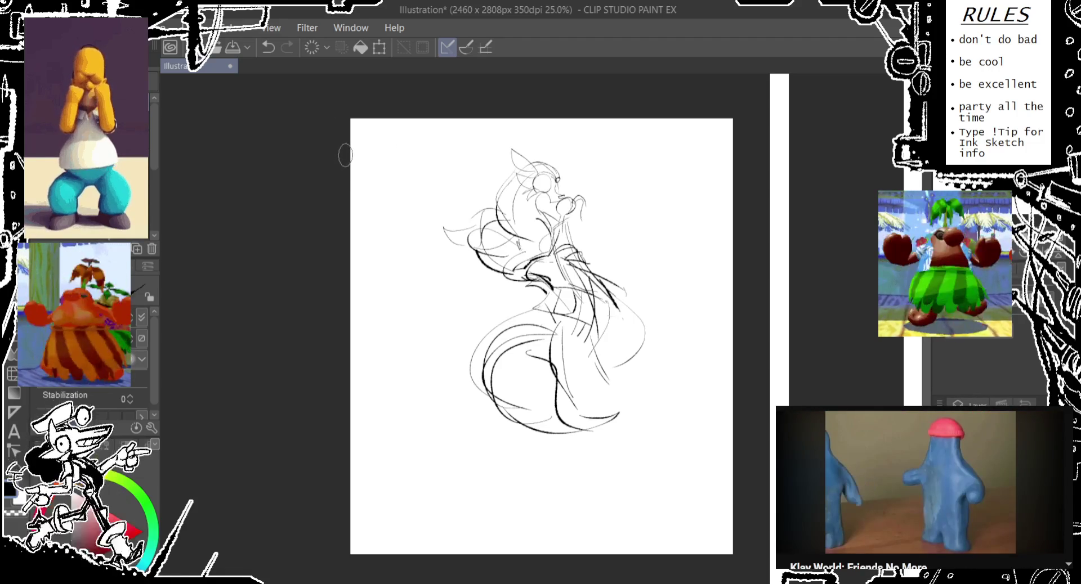
pyautogui.moveTo(448, 223); pyautogui.dragTo(396, 232)
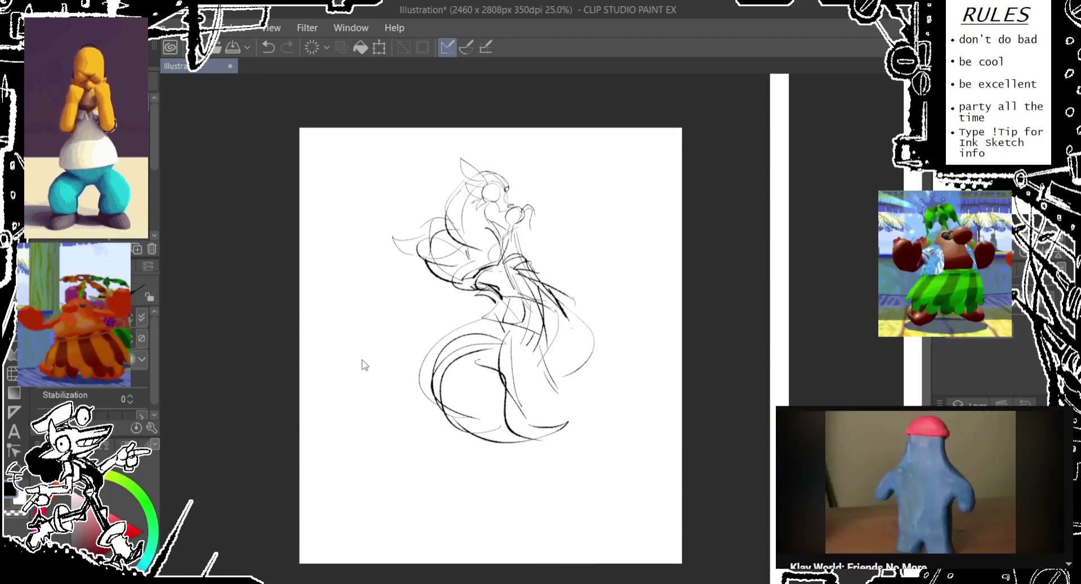
# - Scale the sketch up to about 142% and move it slightly up the page
pyautogui.hotkey('ctrl', 't')
pyautogui.moveTo(391, 444); pyautogui.dragTo(336, 555)
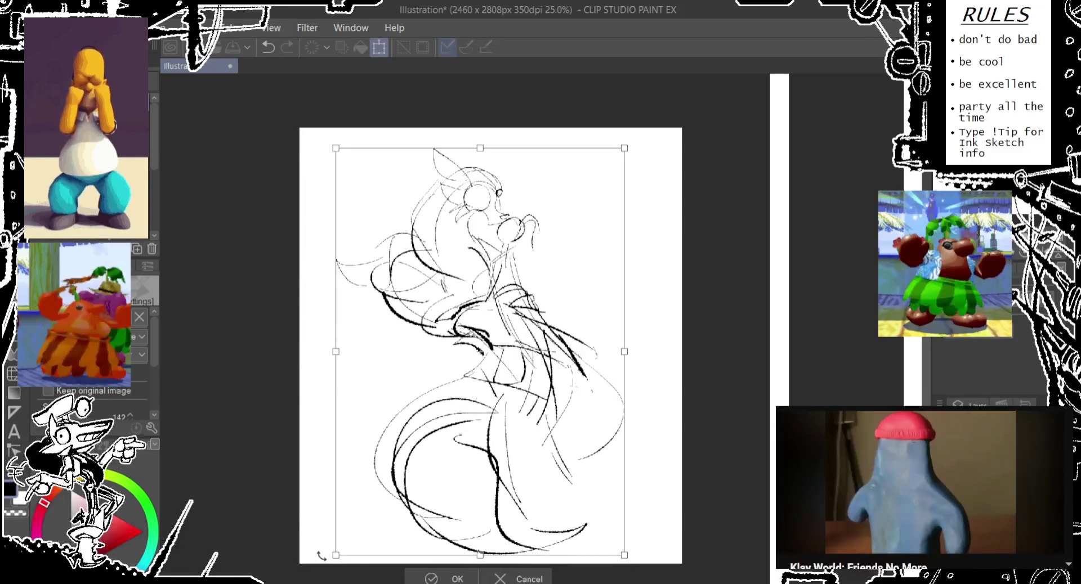
pyautogui.moveTo(335, 555); pyautogui.dragTo(328, 559)
pyautogui.press('Return')
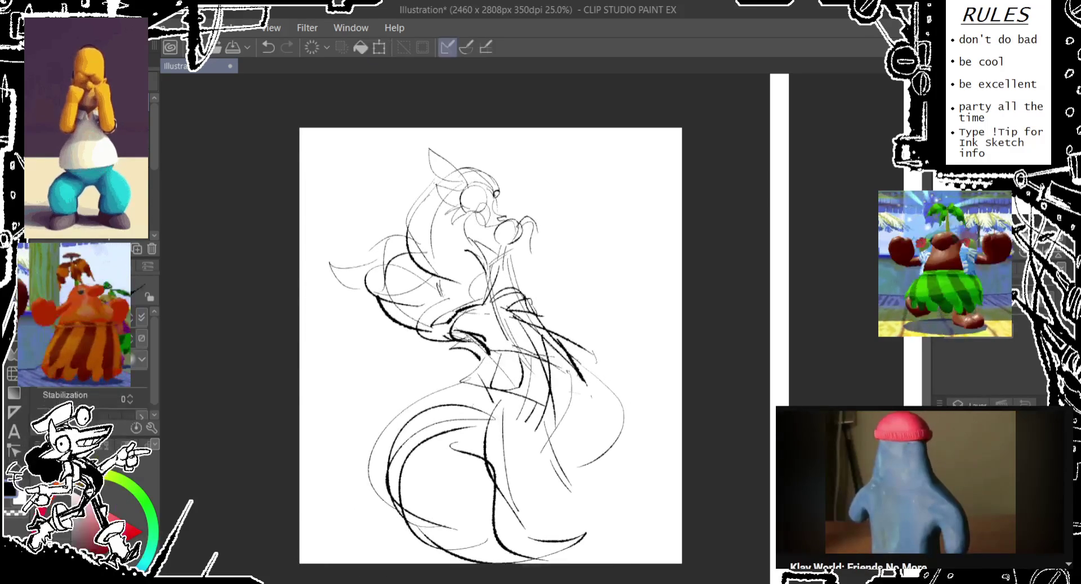
pyautogui.moveTo(517, 250); pyautogui.dragTo(515, 238)
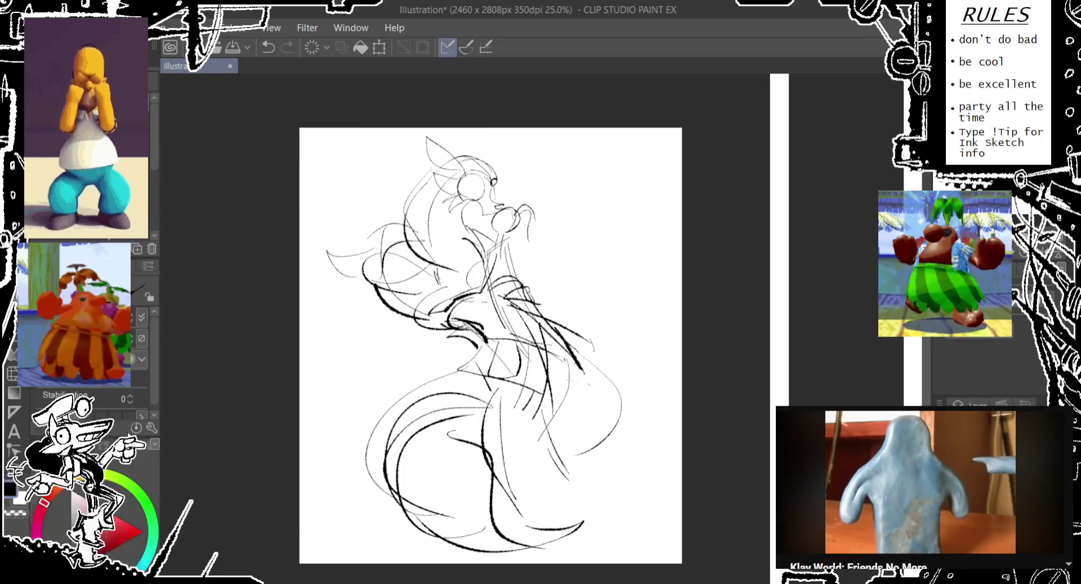
# - Resize the canvas to 2200×3000 by narrowing the sides and adding height
pyautogui.hotkey('ctrl', 't')
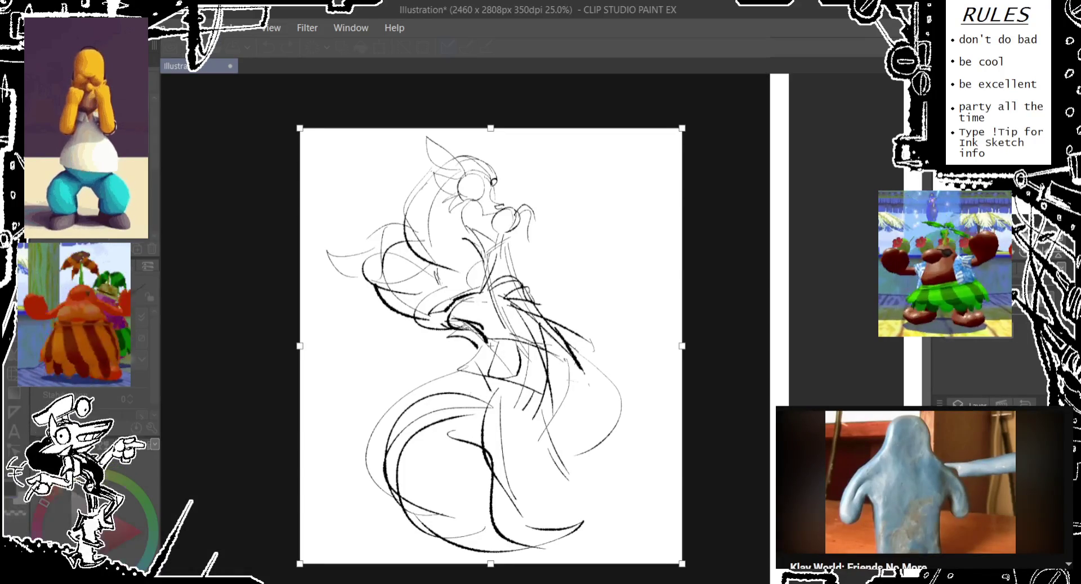
pyautogui.moveTo(304, 346); pyautogui.dragTo(320, 346)
pyautogui.moveTo(676, 346); pyautogui.dragTo(662, 346)
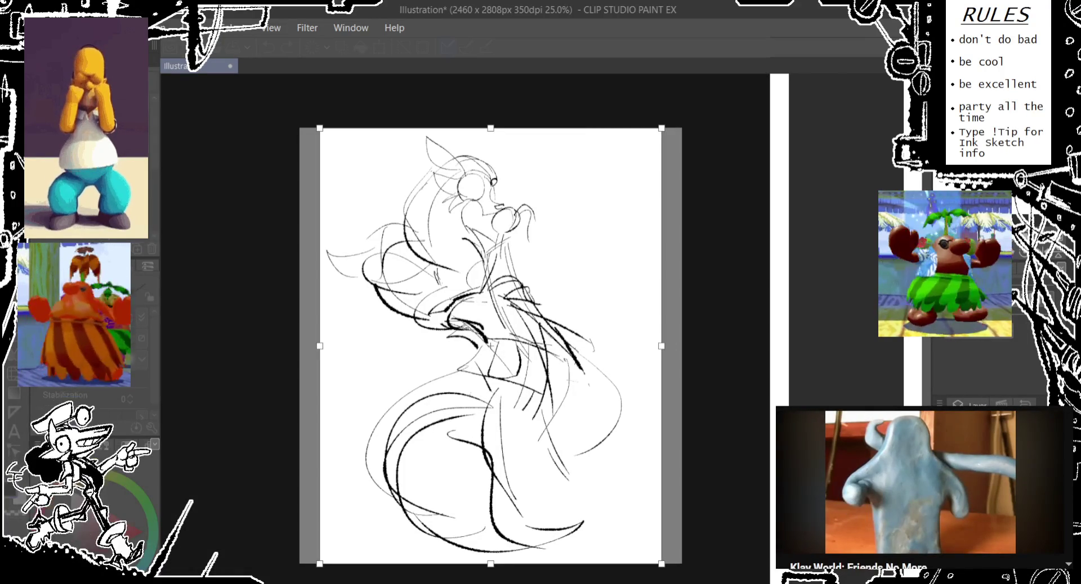
pyautogui.moveTo(491, 128); pyautogui.dragTo(490, 113)
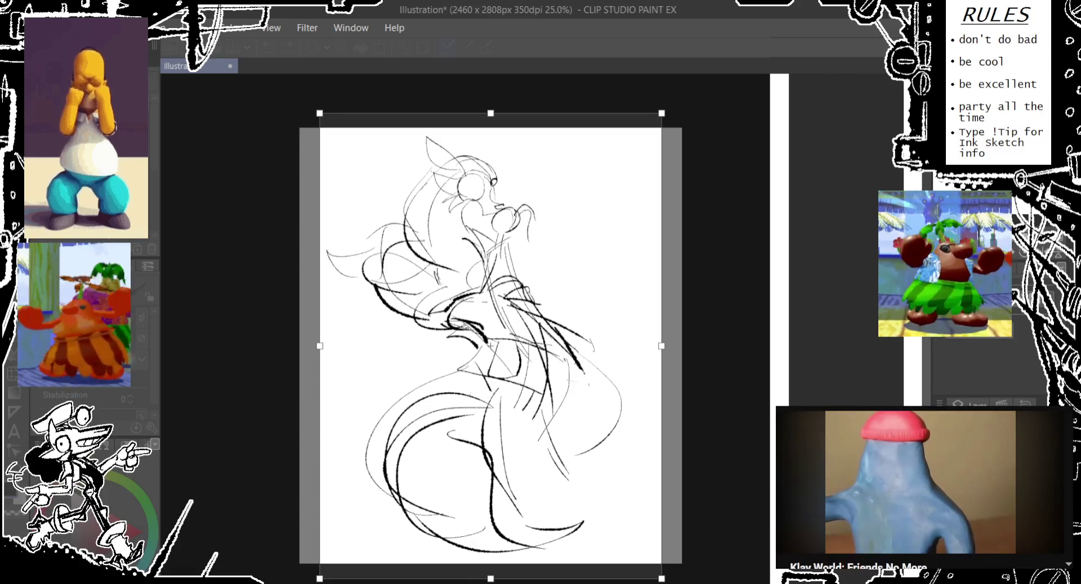
pyautogui.press('Return')
# - Scale the sketch to 108% and nudge it slightly left and down
pyautogui.hotkey('ctrl', 't')
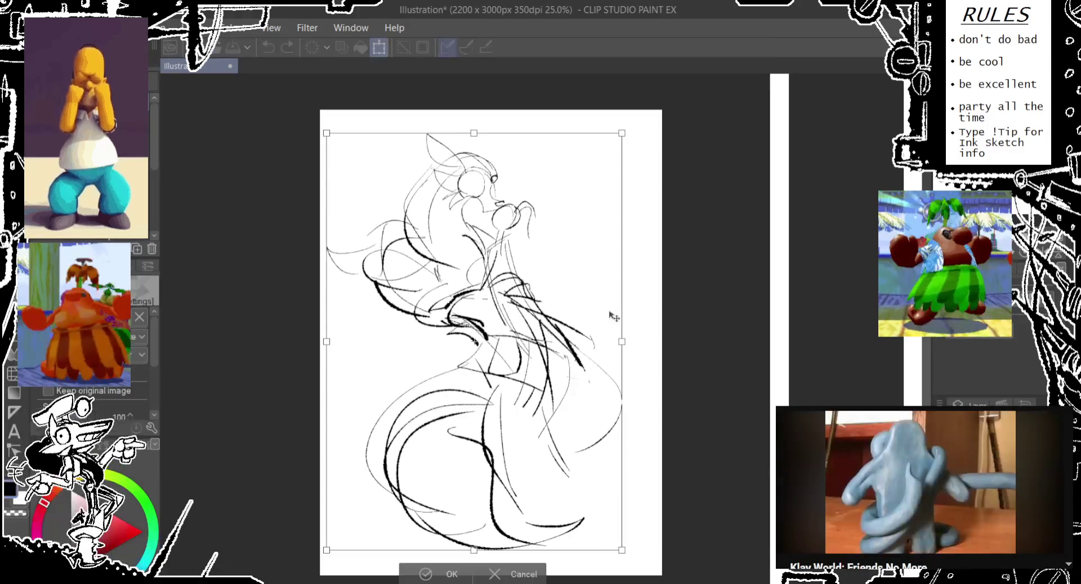
pyautogui.moveTo(624, 339); pyautogui.dragTo(650, 342)
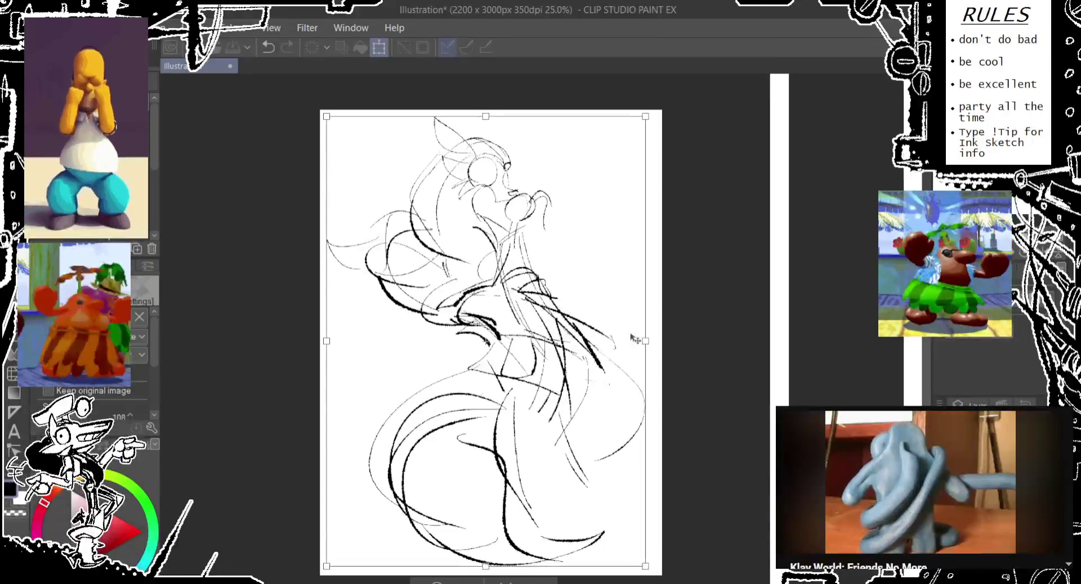
pyautogui.moveTo(602, 345); pyautogui.dragTo(601, 345)
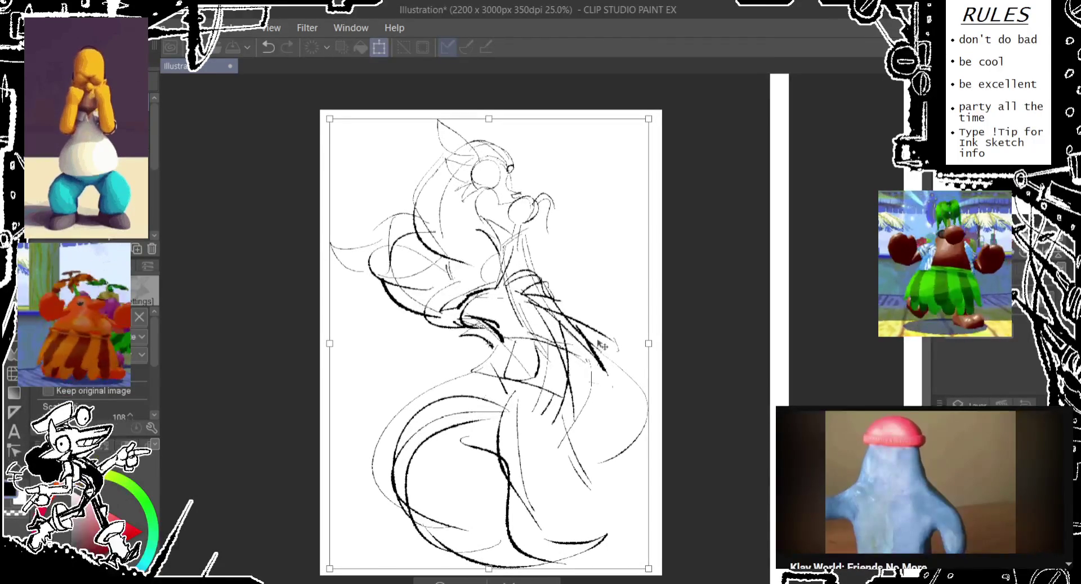
pyautogui.press('Return')
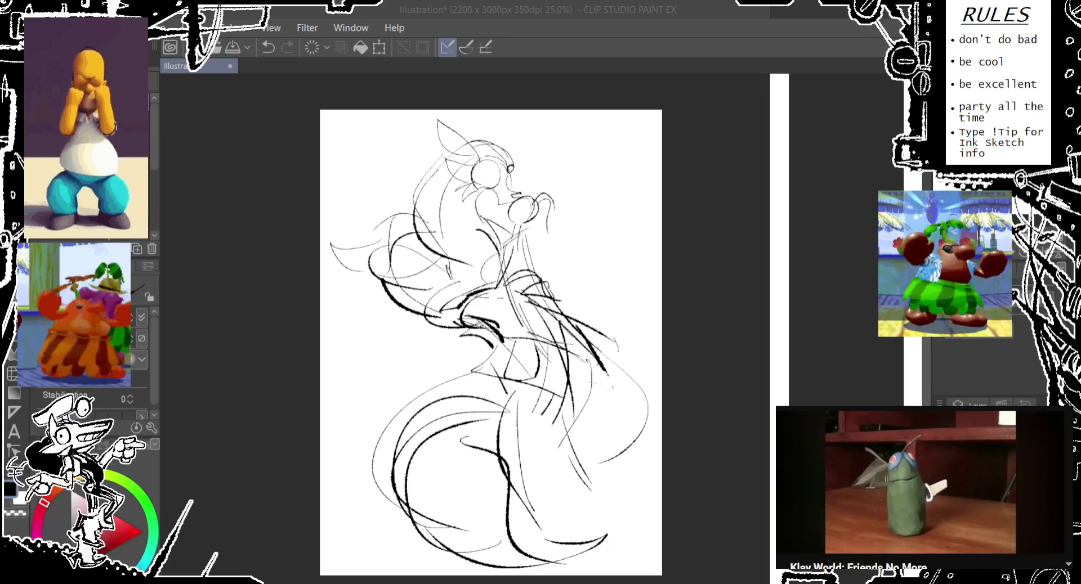
pyautogui.scroll(-1, 920, 490)
# - Filter the YouTube recommendations to videos from the same channel
pyautogui.scroll(-3, 920, 490)
pyautogui.scroll(-2, 920, 490)
pyautogui.scroll(-1, 920, 490)
pyautogui.click(862, 460)
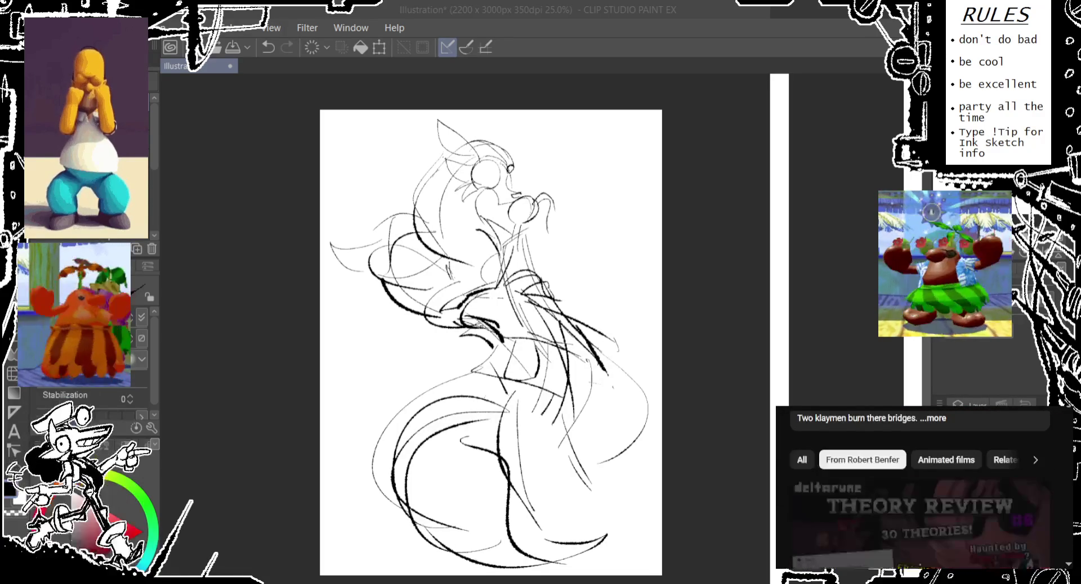
pyautogui.scroll(-1, 920, 490)
pyautogui.scroll(-2, 919, 490)
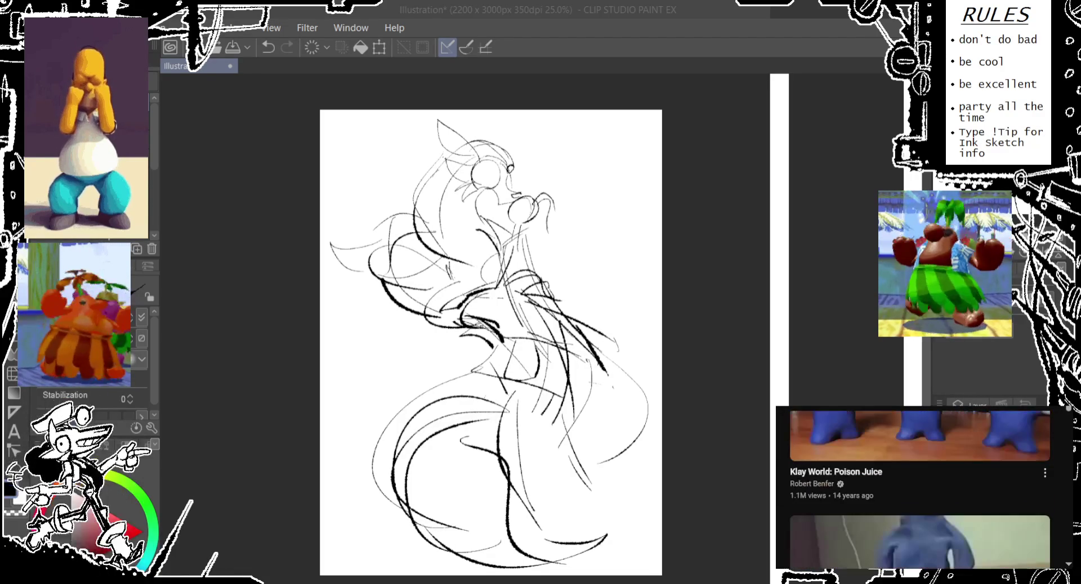
# - Save the Klay World: Poison Juice video to Watch later
pyautogui.click(1045, 473)
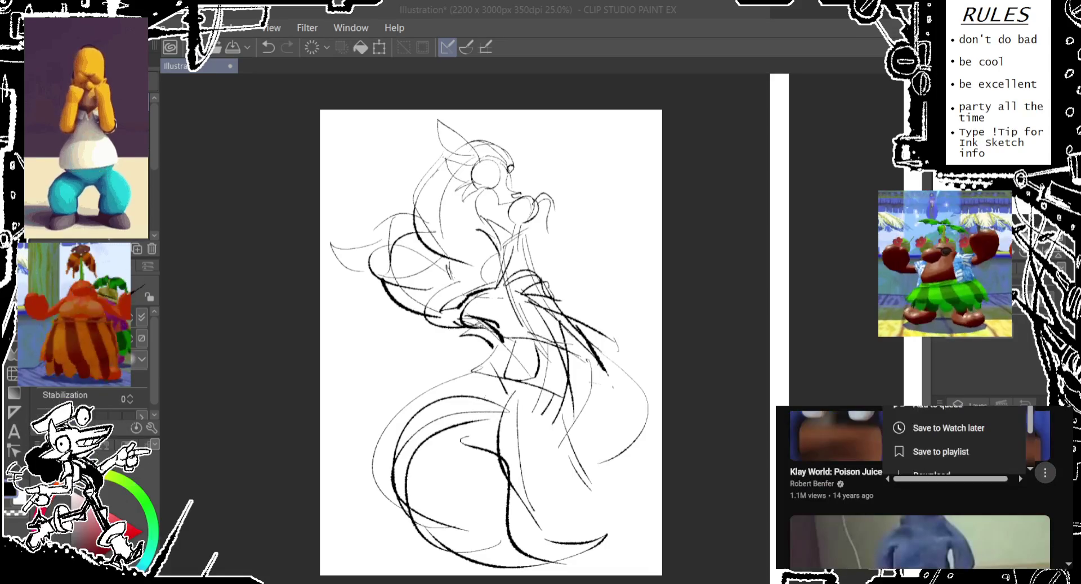
pyautogui.click(949, 428)
pyautogui.click(1045, 473)
pyautogui.scroll(-1, 920, 490)
pyautogui.scroll(-3, 920, 490)
pyautogui.scroll(-2, 920, 490)
pyautogui.scroll(-1, 920, 490)
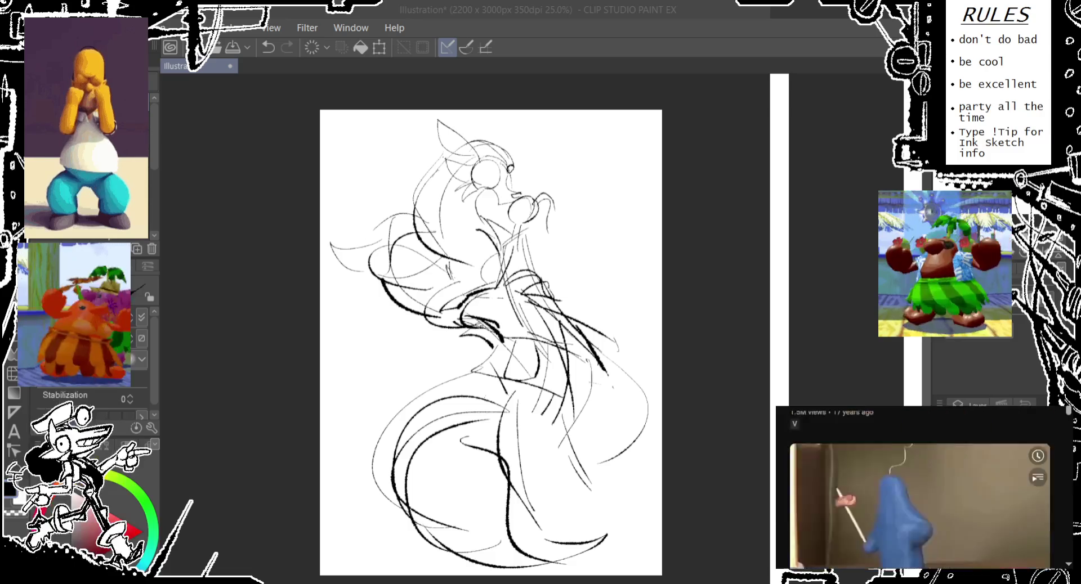
# - Pause and rewind the playing video a few seconds
pyautogui.press('k')
pyautogui.press('Left')
pyautogui.press('Left')
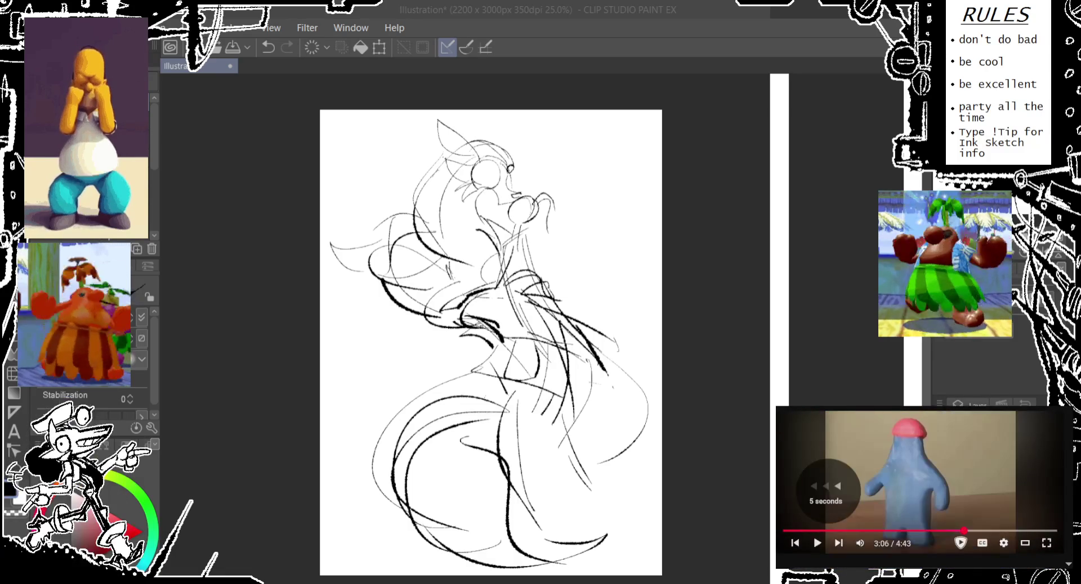
pyautogui.press('k')
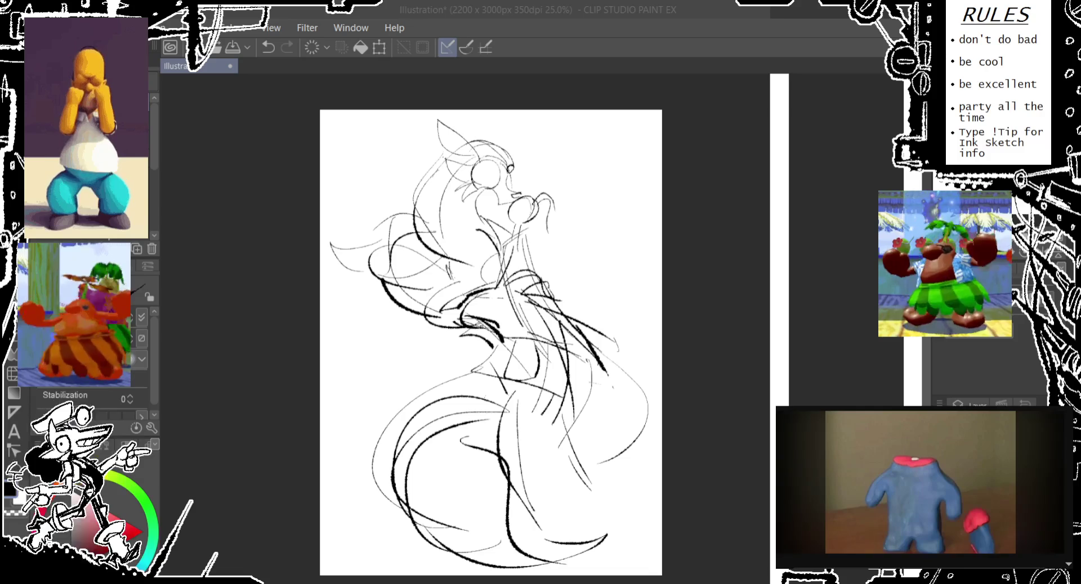
# - Pan the canvas slightly left and adjust the zoom over the rough sketch
pyautogui.moveTo(459, 186); pyautogui.dragTo(428, 186)
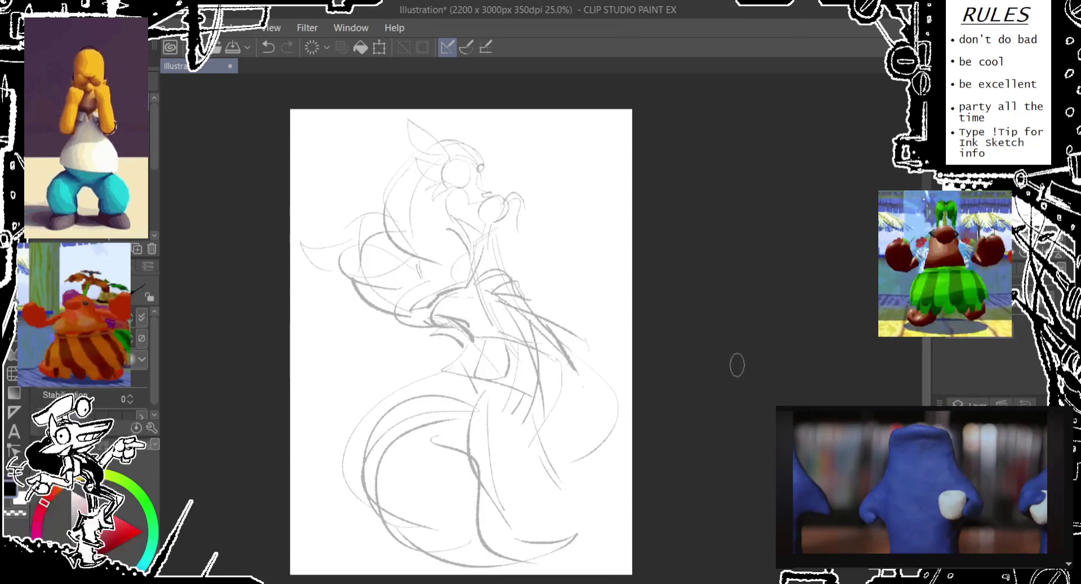
pyautogui.scroll(3, 515, 290)
pyautogui.scroll(-1, 515, 290)
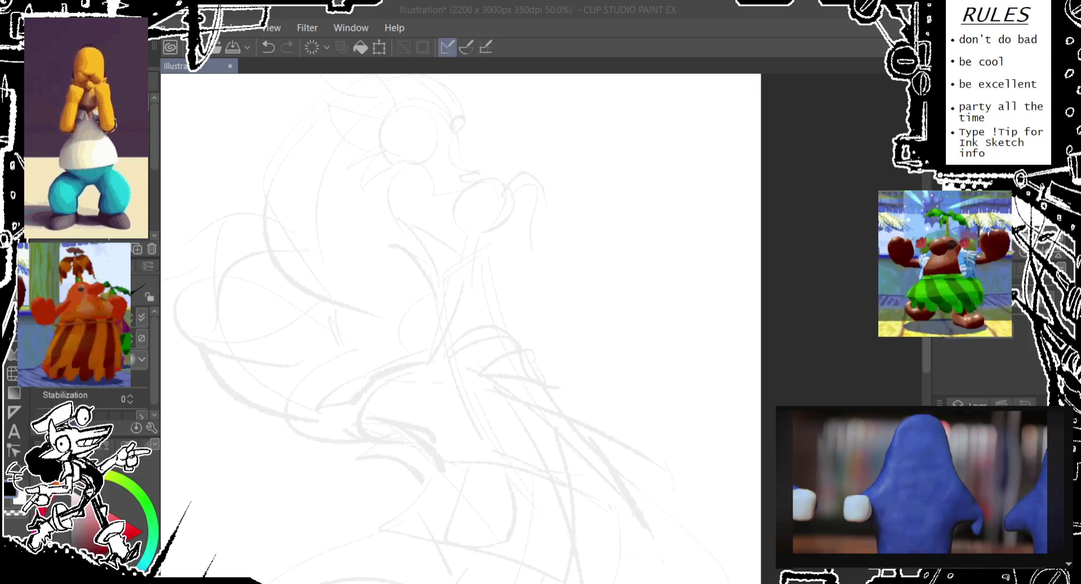
# - Erase strokes across the chest and try a small chest stroke, then undo it
pyautogui.moveTo(549, 205); pyautogui.dragTo(557, 226)
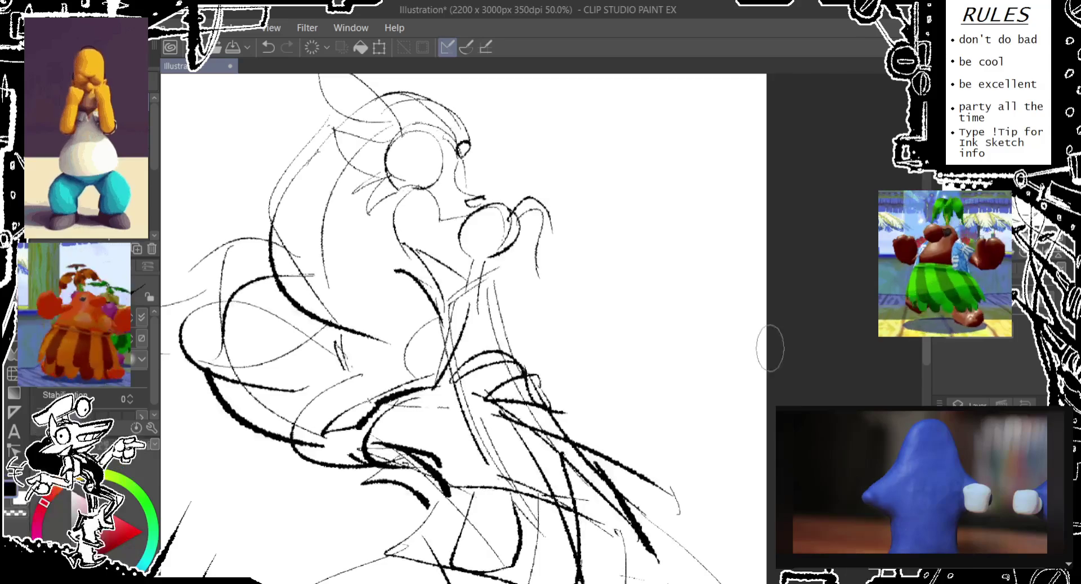
pyautogui.moveTo(621, 258); pyautogui.dragTo(576, 190)
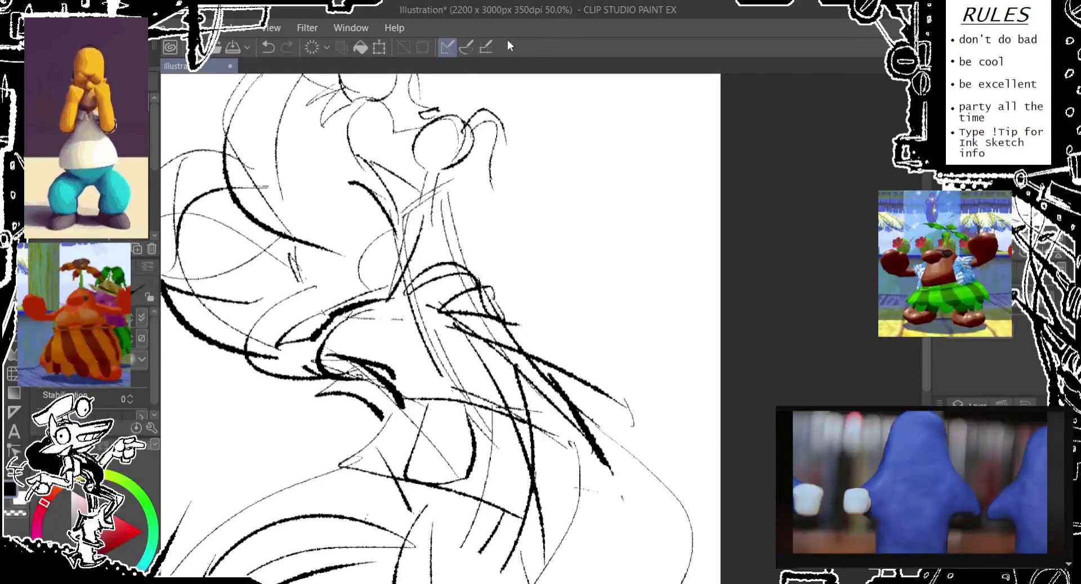
pyautogui.moveTo(416, 284); pyautogui.dragTo(506, 318)
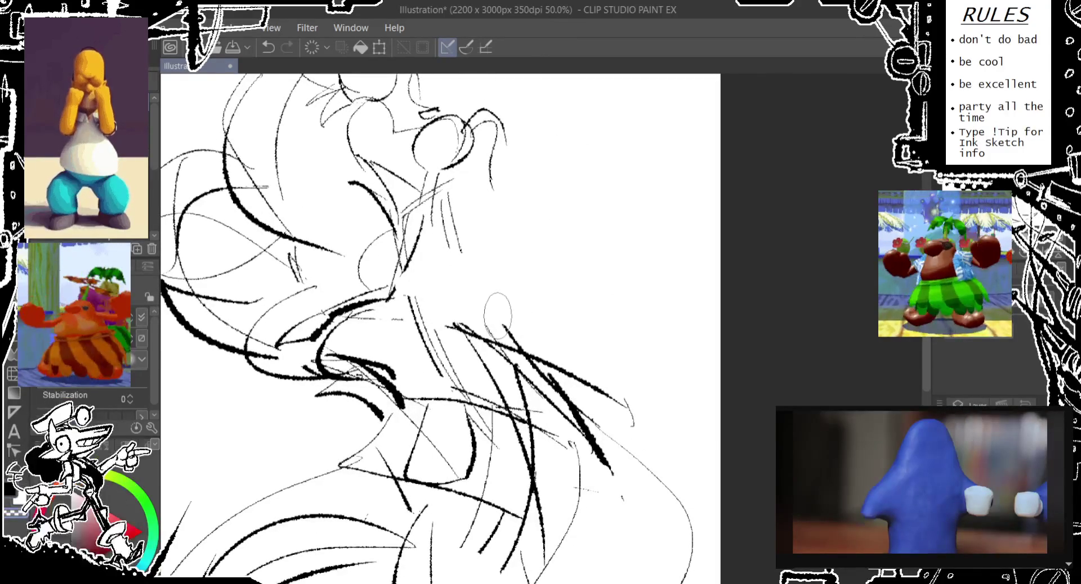
pyautogui.moveTo(478, 267); pyautogui.dragTo(423, 280)
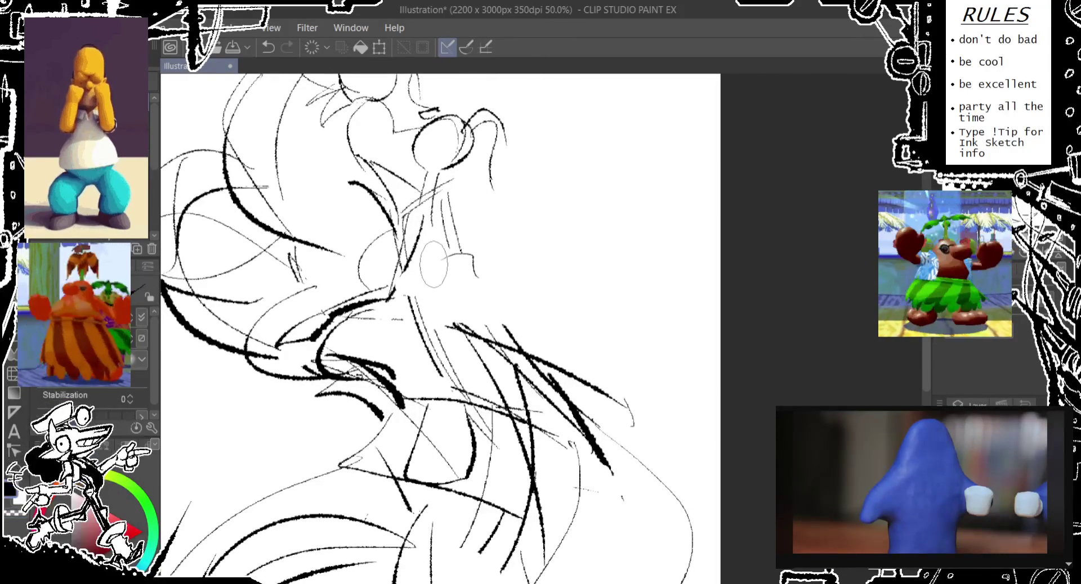
pyautogui.hotkey('ctrl', 'z')
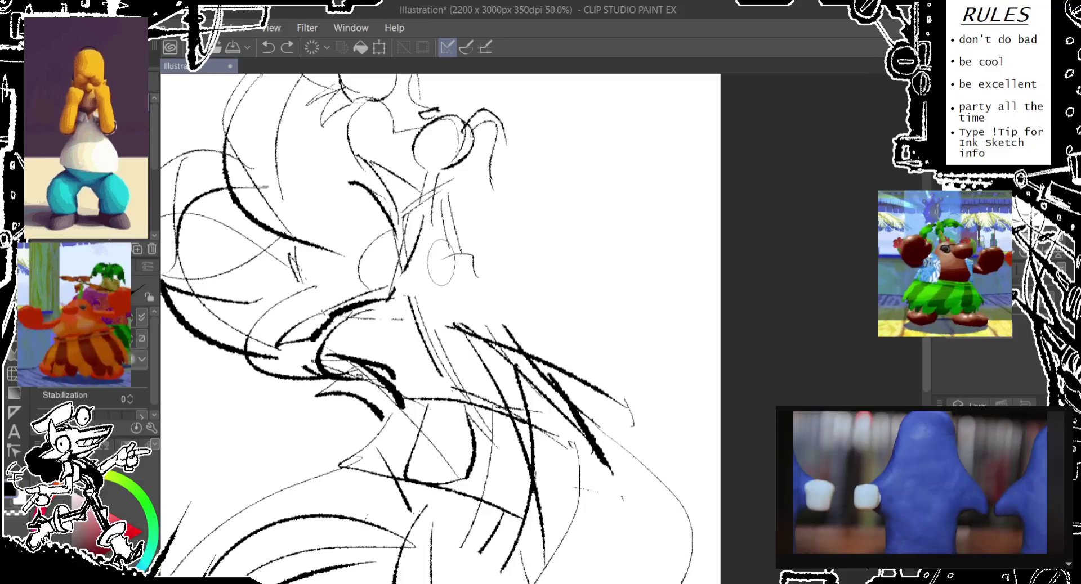
pyautogui.moveTo(478, 265); pyautogui.dragTo(428, 278)
pyautogui.hotkey('ctrl', 'z')
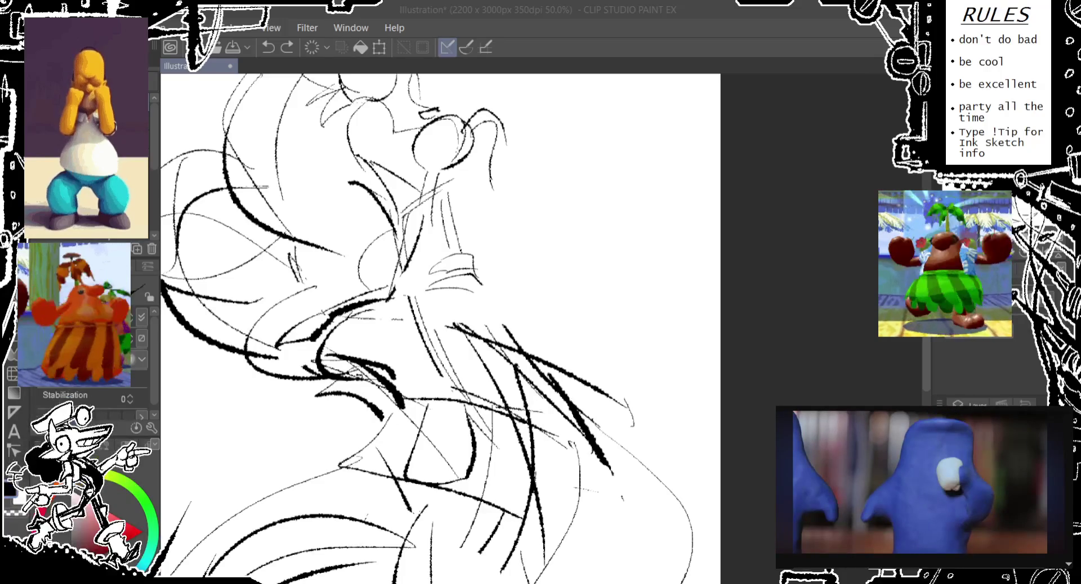
# - Erase the messy and thick strokes around the neck and chest
pyautogui.moveTo(439, 283)
pyautogui.mouseDown()
pyautogui.moveTo(439, 315)
pyautogui.moveTo(394, 338)
pyautogui.moveTo(507, 343)
pyautogui.mouseUp()
pyautogui.scroll(-1, 447, 287)
pyautogui.scroll(-1, 434, 288)
pyautogui.scroll(-1, 416, 290)
pyautogui.scroll(-1, 398, 293)
pyautogui.moveTo(394, 282); pyautogui.dragTo(523, 325)
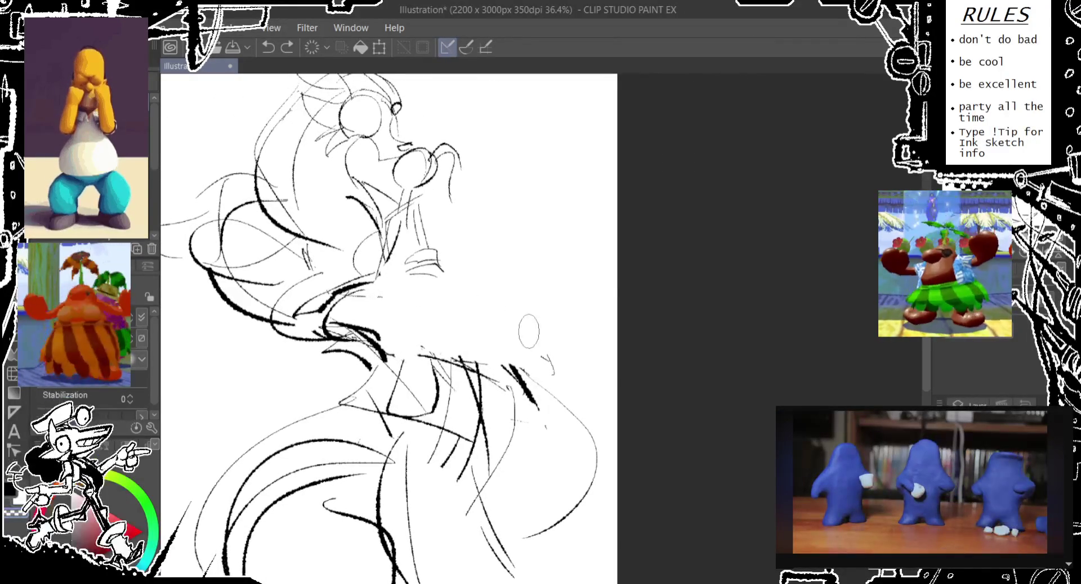
pyautogui.moveTo(521, 366); pyautogui.dragTo(519, 386)
pyautogui.moveTo(419, 355)
pyautogui.mouseDown()
pyautogui.moveTo(533, 357)
pyautogui.moveTo(523, 372)
pyautogui.mouseUp()
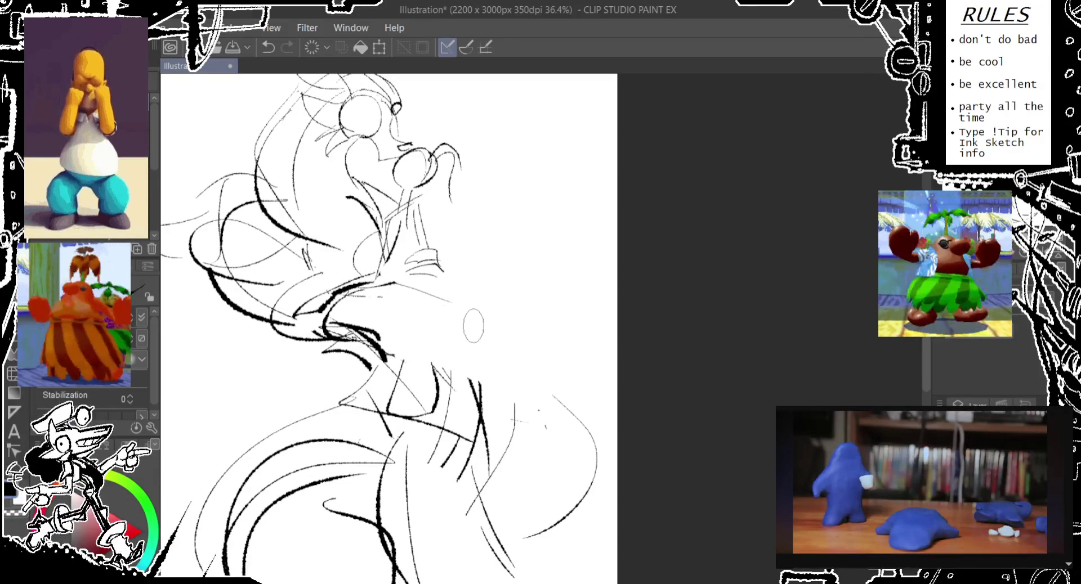
# - Draw a thin arm line reaching right from the neck, with a redrawn upper curve
pyautogui.moveTo(380, 338); pyautogui.dragTo(490, 348)
pyautogui.moveTo(380, 281); pyautogui.dragTo(476, 319)
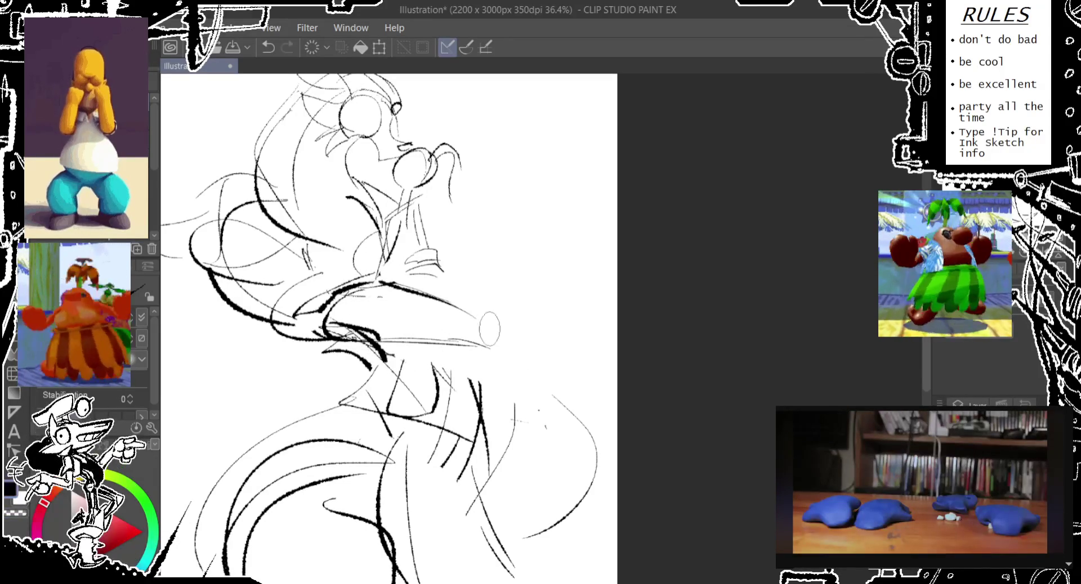
pyautogui.hotkey('ctrl', 'z')
pyautogui.moveTo(374, 287); pyautogui.dragTo(482, 331)
pyautogui.hotkey('ctrl', 'z')
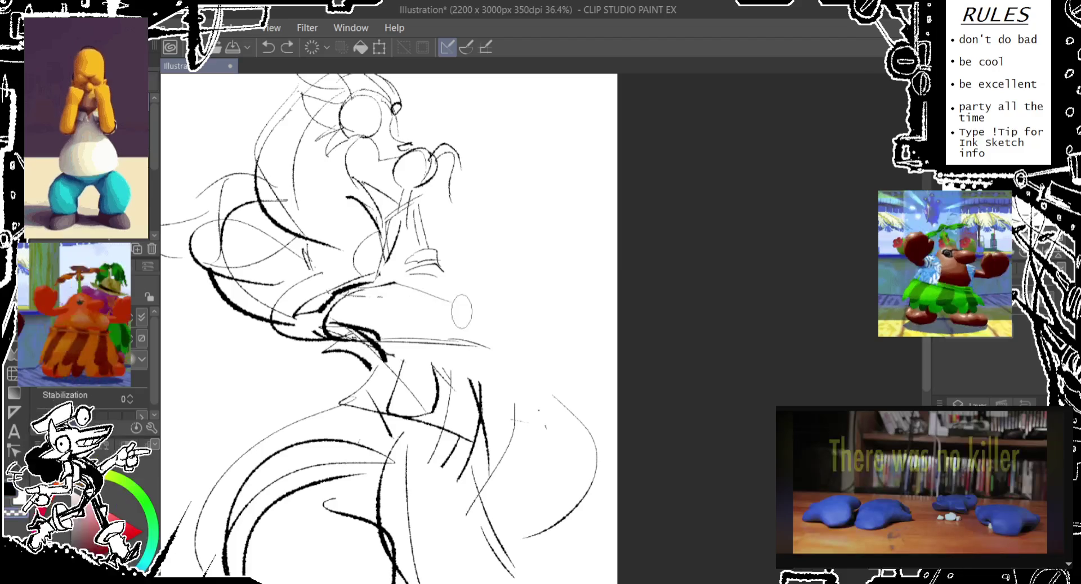
pyautogui.moveTo(386, 282); pyautogui.dragTo(461, 318)
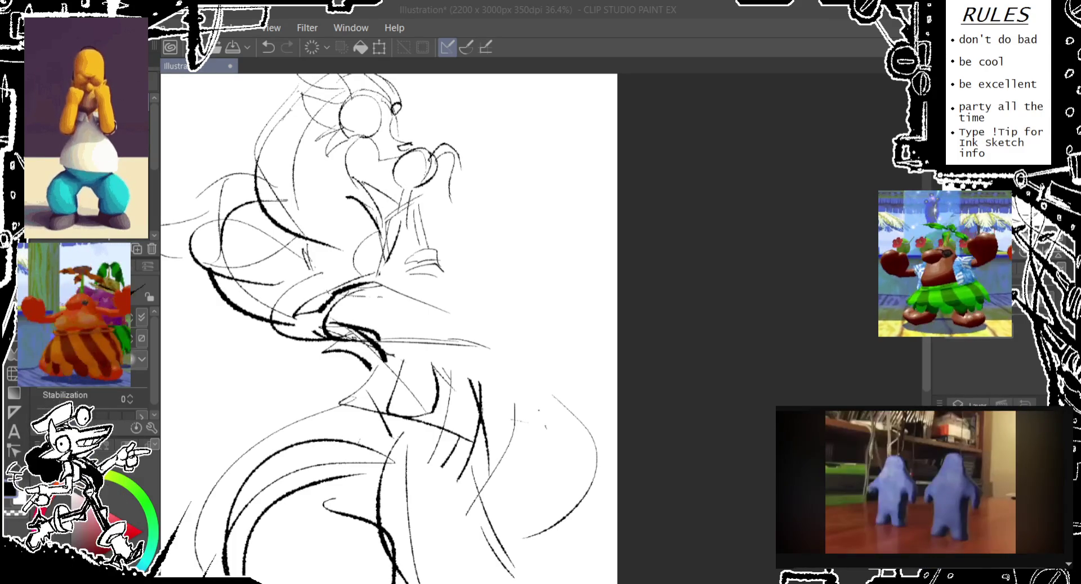
# - Draw a short line down from the snout tip, discarding a long front stroke
pyautogui.moveTo(506, 282); pyautogui.dragTo(566, 283)
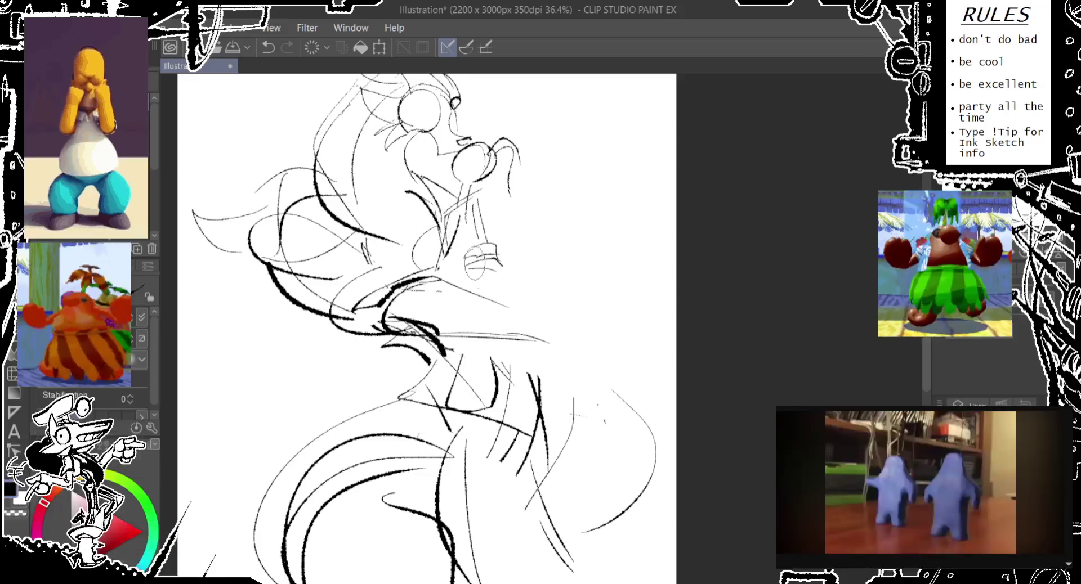
pyautogui.hotkey('ctrl', 'z')
pyautogui.moveTo(534, 317); pyautogui.dragTo(539, 360)
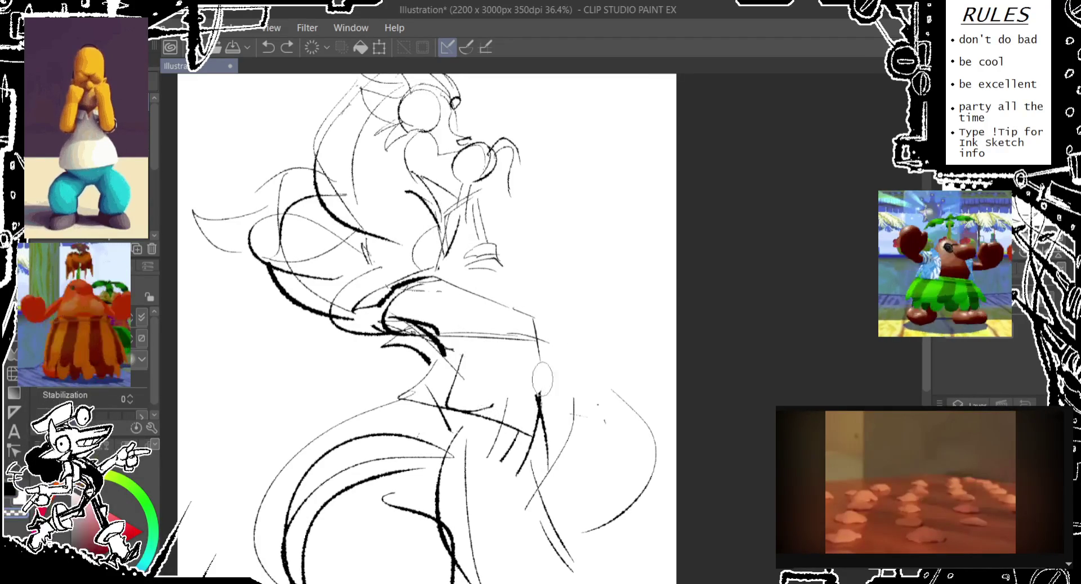
pyautogui.moveTo(451, 209); pyautogui.dragTo(494, 403)
pyautogui.hotkey('ctrl', 'z')
# - Remove the arm and chest strokes and a trial line along the neck
pyautogui.moveTo(366, 303); pyautogui.dragTo(374, 345)
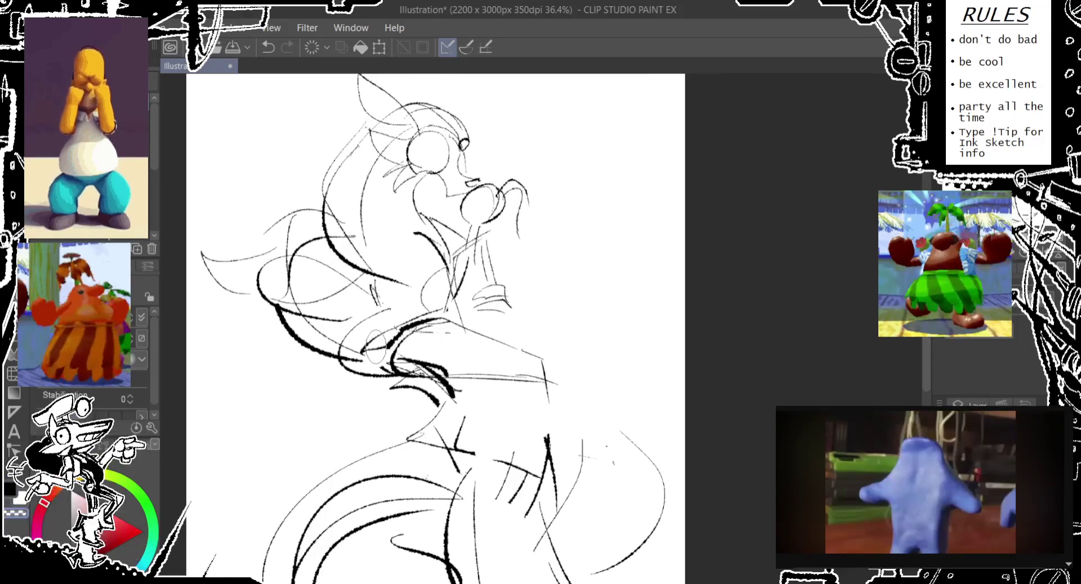
pyautogui.hotkey('ctrl', 'z')
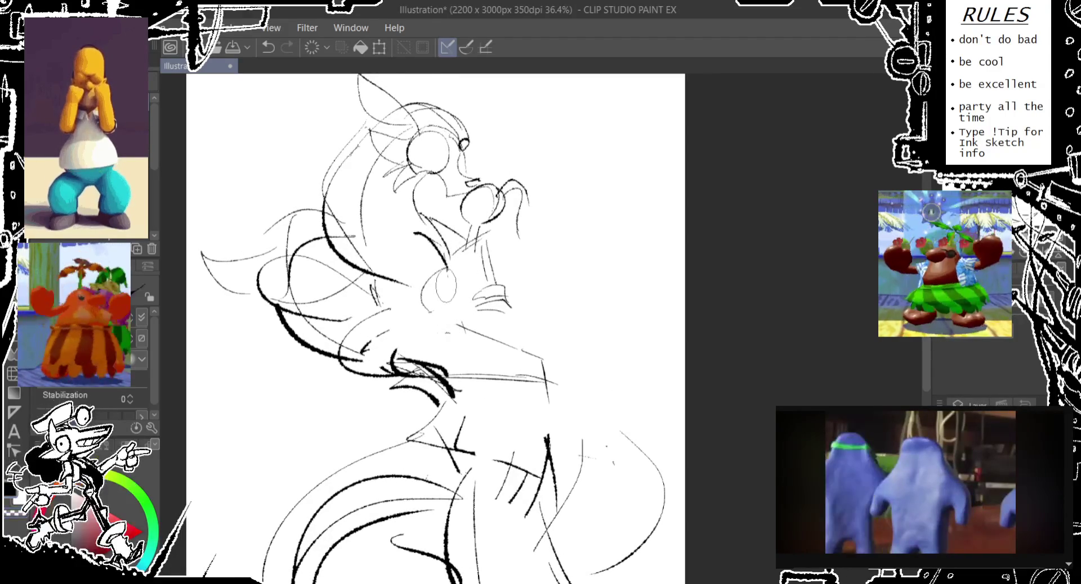
pyautogui.hotkey('ctrl', 'z')
pyautogui.moveTo(451, 256)
pyautogui.mouseDown()
pyautogui.moveTo(434, 325)
pyautogui.moveTo(453, 328)
pyautogui.moveTo(445, 346)
pyautogui.mouseUp()
pyautogui.hotkey('ctrl', 'z')
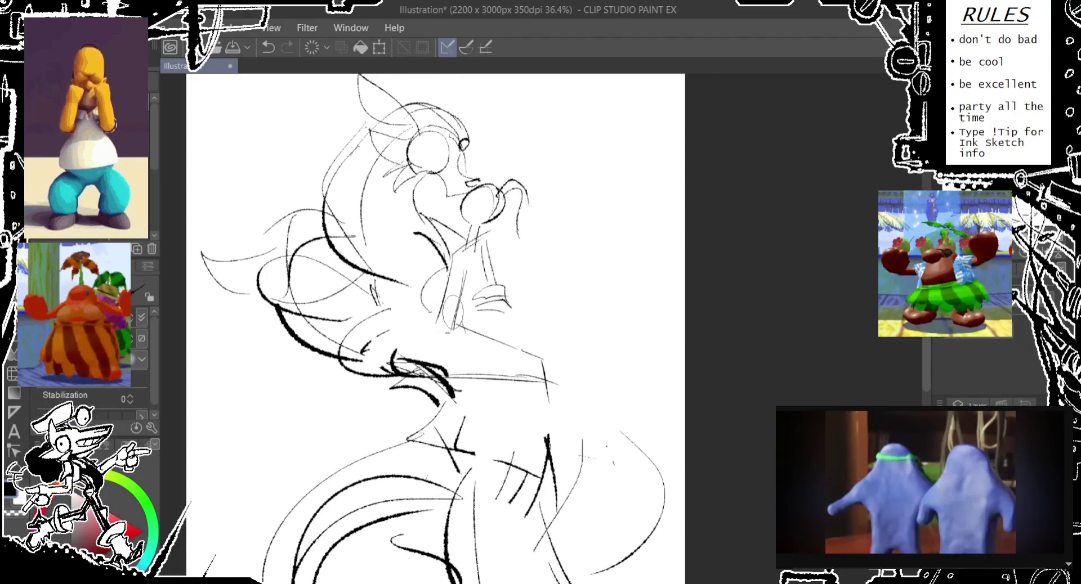
pyautogui.hotkey('ctrl', 'z')
# - Redraw the neck lines, trying and discarding small ovals on the neck
pyautogui.moveTo(457, 281); pyautogui.dragTo(448, 333)
pyautogui.moveTo(405, 306); pyautogui.dragTo(456, 321)
pyautogui.hotkey('ctrl', 'z')
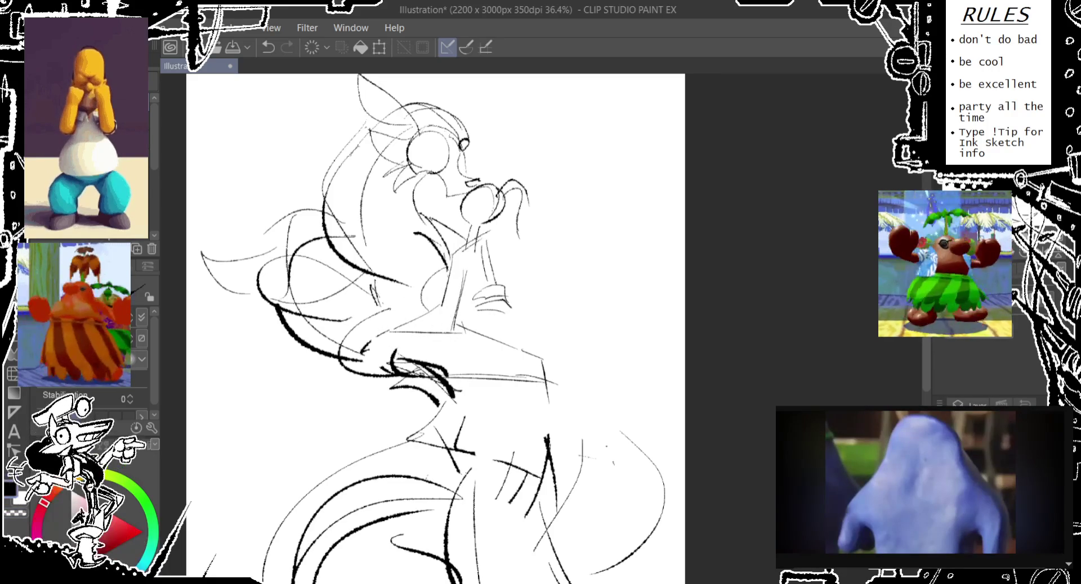
pyautogui.hotkey('ctrl', 'z')
pyautogui.moveTo(401, 318)
pyautogui.mouseDown()
pyautogui.moveTo(395, 343)
pyautogui.moveTo(431, 364)
pyautogui.mouseUp()
pyautogui.hotkey('ctrl', 'z')
# - Sketch crossing lines and an oval over the neck, then settle the neck strokes
pyautogui.moveTo(456, 329); pyautogui.dragTo(453, 334)
pyautogui.moveTo(386, 307); pyautogui.dragTo(448, 352)
pyautogui.hotkey('ctrl', 'z')
pyautogui.moveTo(389, 323)
pyautogui.mouseDown()
pyautogui.moveTo(363, 360)
pyautogui.moveTo(377, 369)
pyautogui.mouseUp()
pyautogui.hotkey('ctrl', 'z')
pyautogui.moveTo(436, 333); pyautogui.dragTo(416, 360)
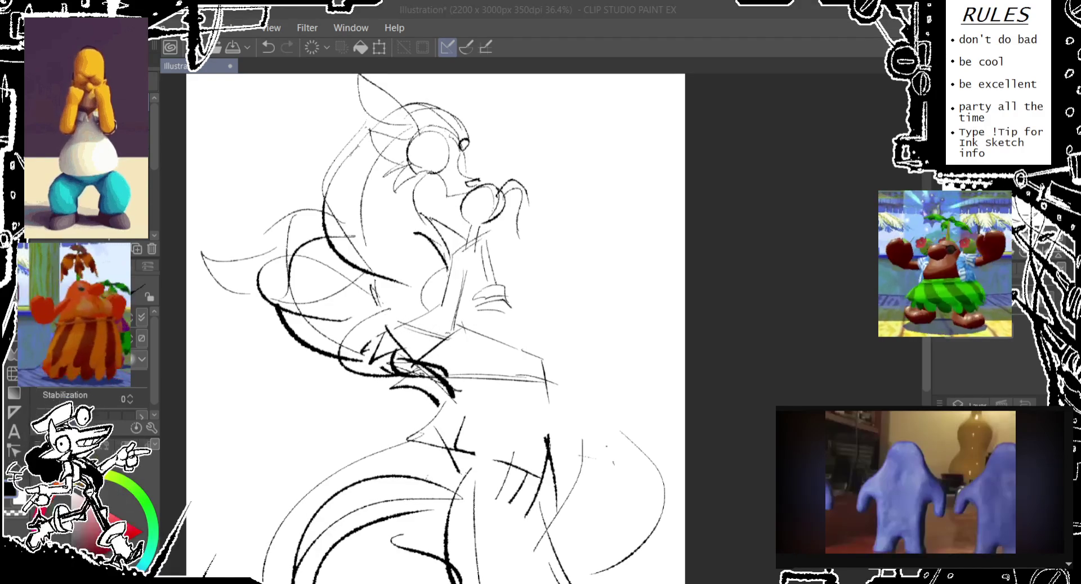
# - Redraw the hand lines and add a faint loop below the arm
pyautogui.moveTo(462, 327); pyautogui.dragTo(439, 296)
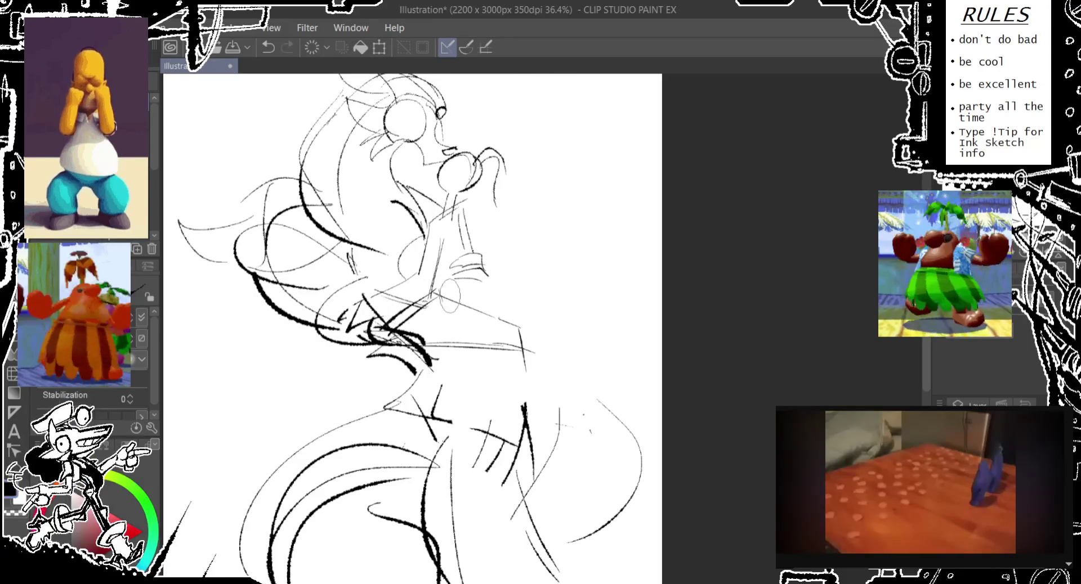
pyautogui.hotkey('ctrl', 'z')
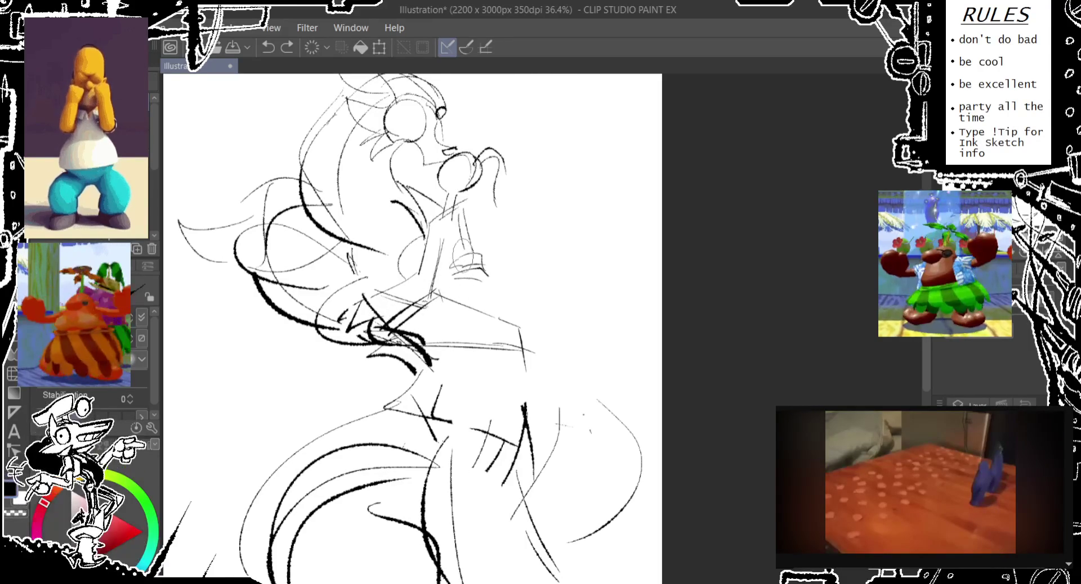
pyautogui.hotkey('ctrl', 'z')
pyautogui.moveTo(461, 217); pyautogui.dragTo(466, 243)
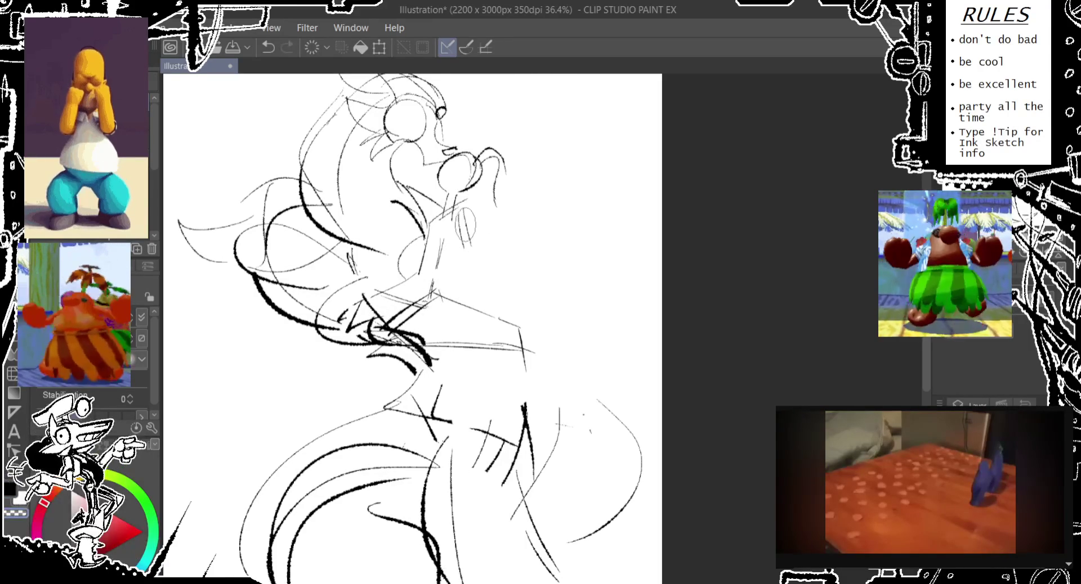
pyautogui.moveTo(457, 195); pyautogui.dragTo(468, 214)
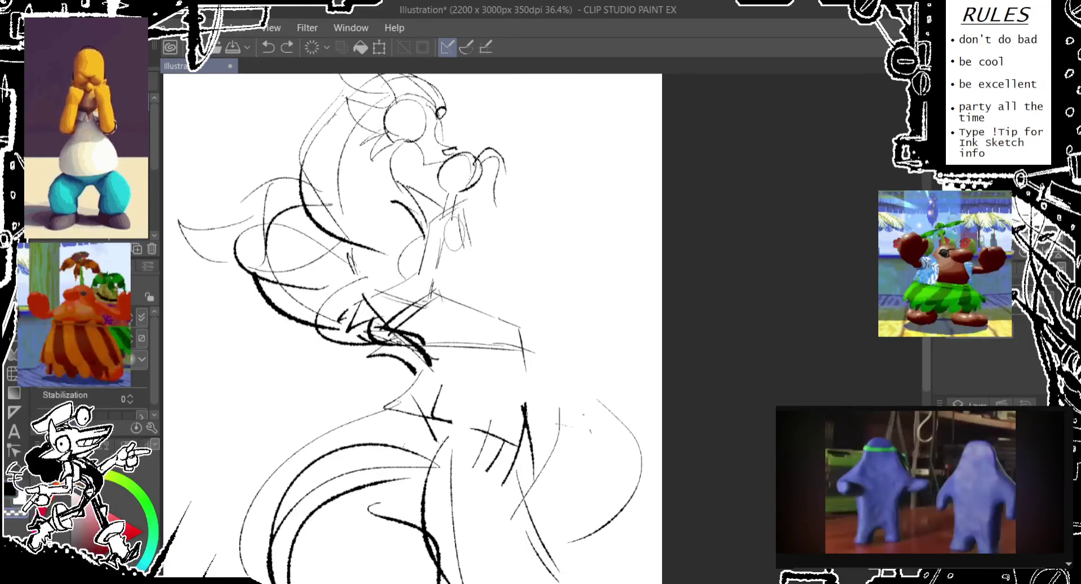
pyautogui.moveTo(399, 281); pyautogui.dragTo(414, 312)
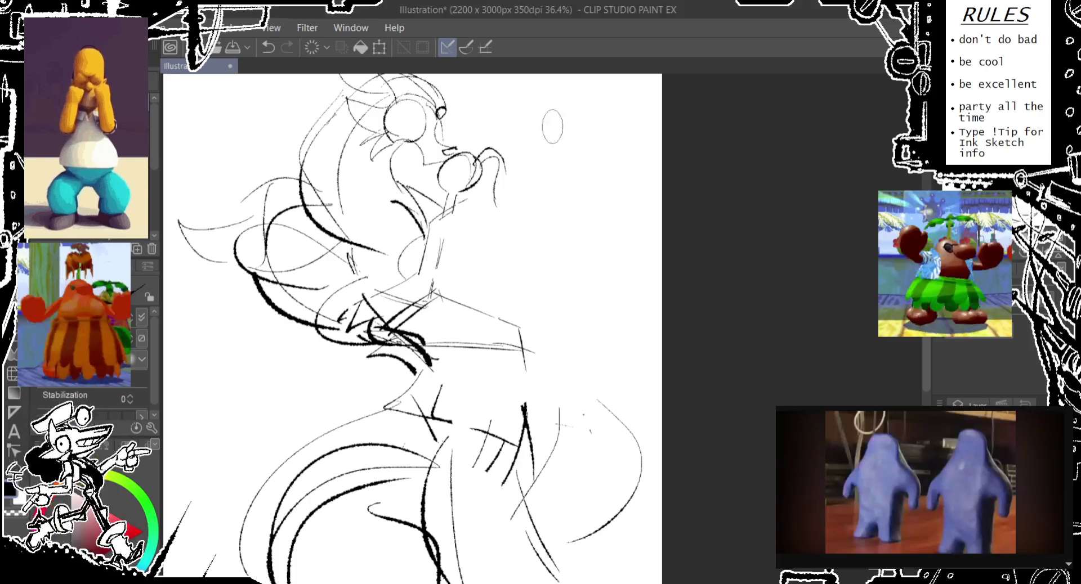
# - Try strokes and an oval beside the face, discarding each attempt
pyautogui.moveTo(552, 127); pyautogui.dragTo(554, 120)
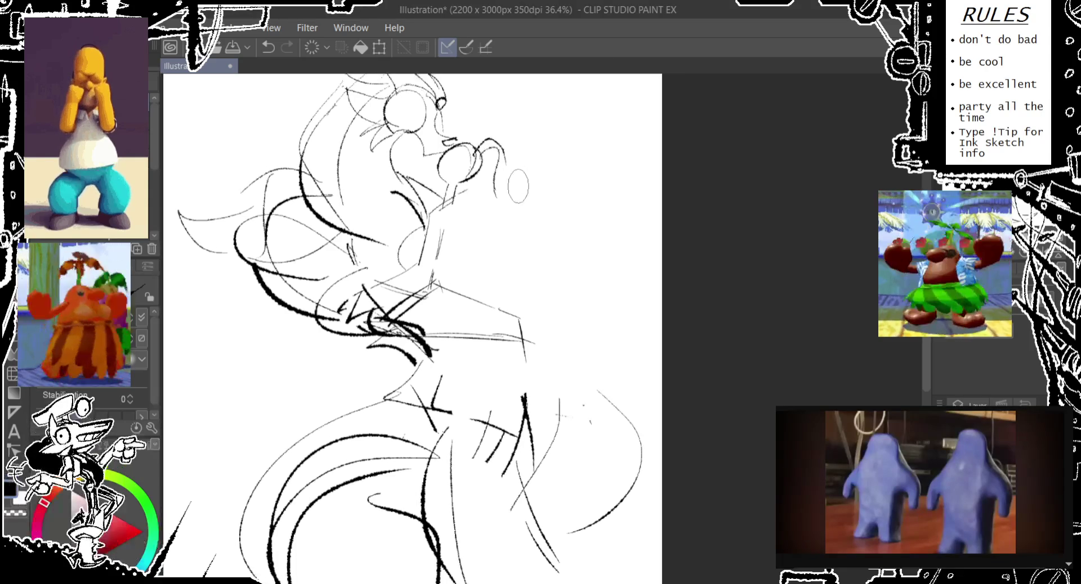
pyautogui.moveTo(475, 186); pyautogui.dragTo(468, 242)
pyautogui.hotkey('ctrl', 'z')
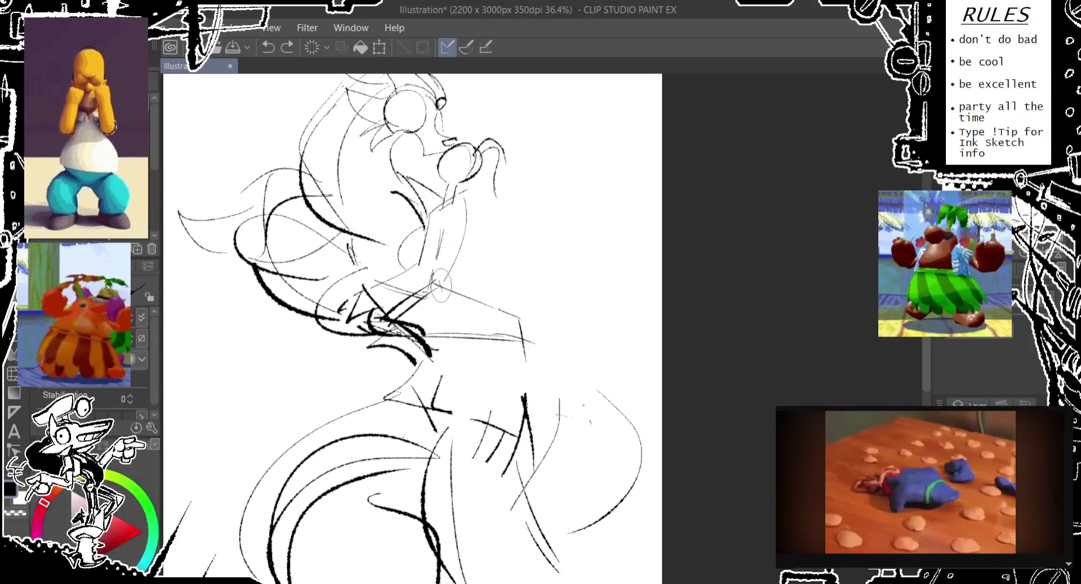
pyautogui.moveTo(467, 186); pyautogui.dragTo(448, 282)
pyautogui.hotkey('ctrl', 'z')
pyautogui.moveTo(463, 177)
pyautogui.mouseDown()
pyautogui.moveTo(472, 211)
pyautogui.moveTo(445, 293)
pyautogui.mouseUp()
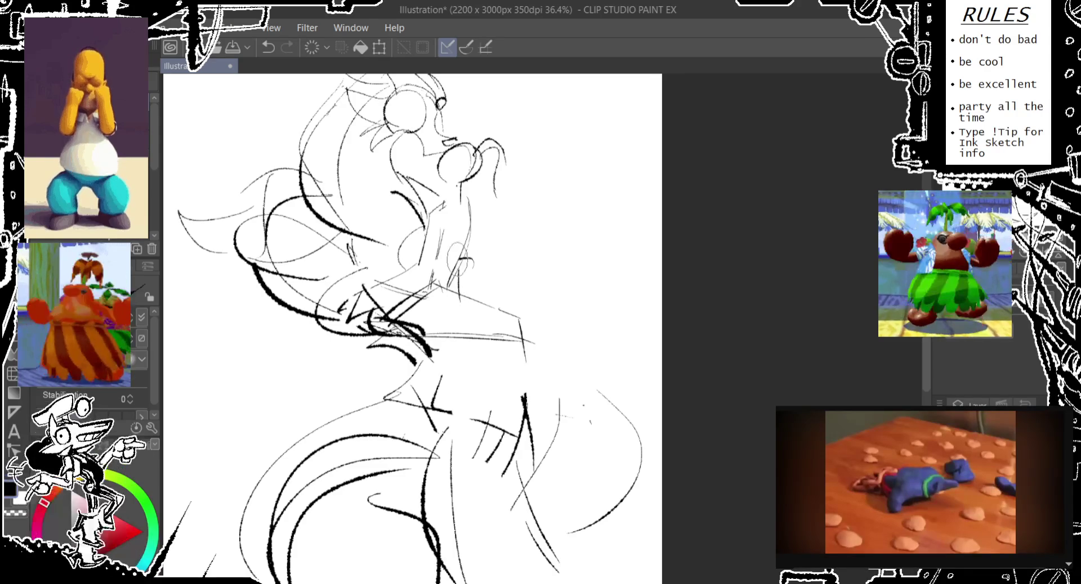
pyautogui.hotkey('ctrl', 'z')
# - Draw a hook-shaped line beside the face and trial an oval left of it
pyautogui.moveTo(477, 248); pyautogui.dragTo(453, 279)
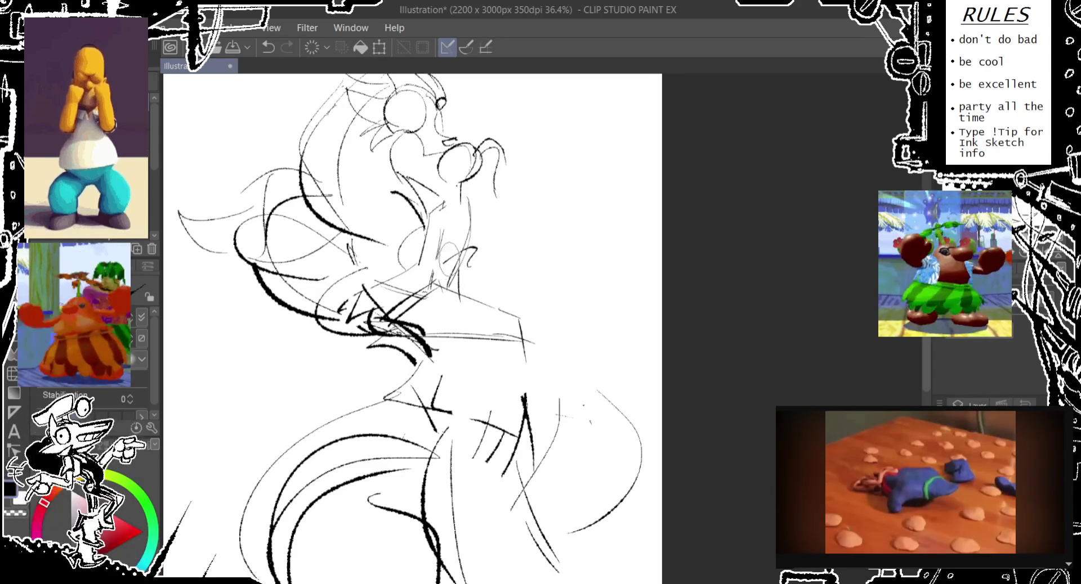
pyautogui.hotkey('ctrl', 'z')
pyautogui.moveTo(453, 242); pyautogui.dragTo(467, 267)
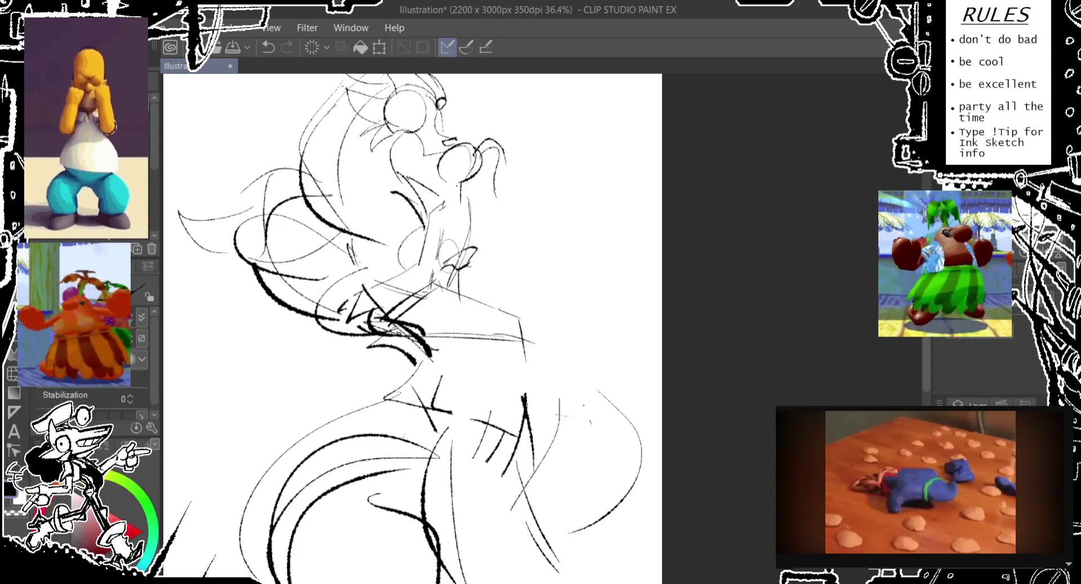
pyautogui.moveTo(376, 232); pyautogui.dragTo(368, 265)
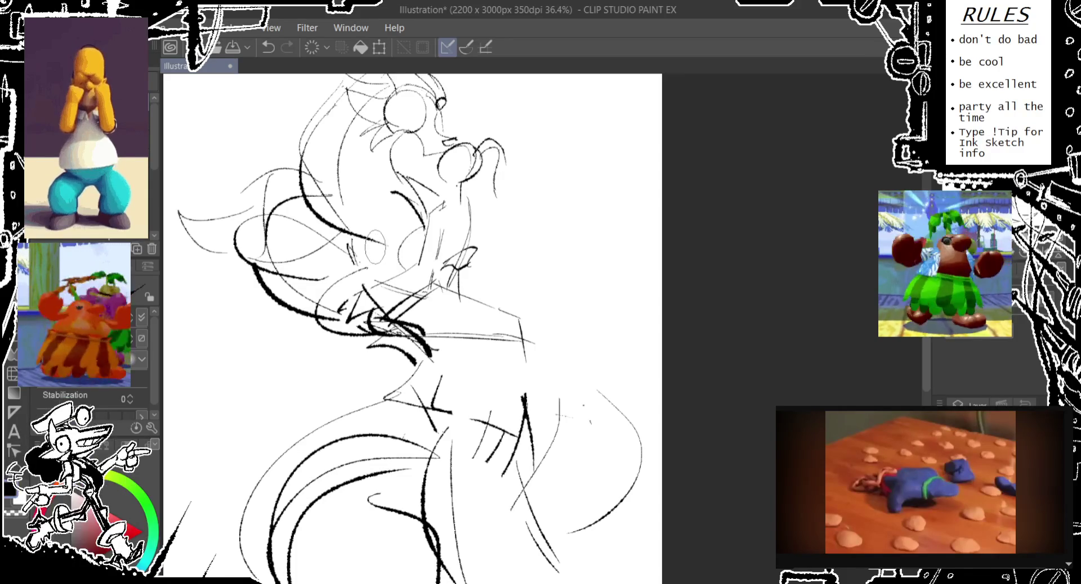
pyautogui.moveTo(376, 225); pyautogui.dragTo(358, 265)
pyautogui.hotkey('ctrl', 'z')
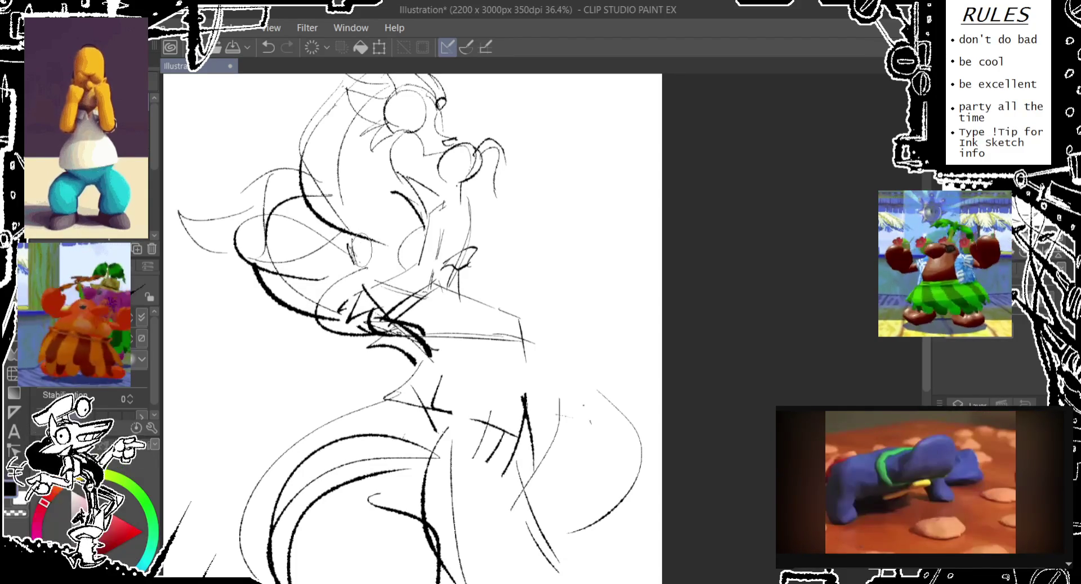
# - Add dark strokes right of the neck after discarding a small oval there
pyautogui.moveTo(484, 237)
pyautogui.mouseDown()
pyautogui.moveTo(460, 287)
pyautogui.moveTo(467, 296)
pyautogui.moveTo(479, 271)
pyautogui.moveTo(484, 293)
pyautogui.mouseUp()
pyautogui.hotkey('ctrl', 'z')
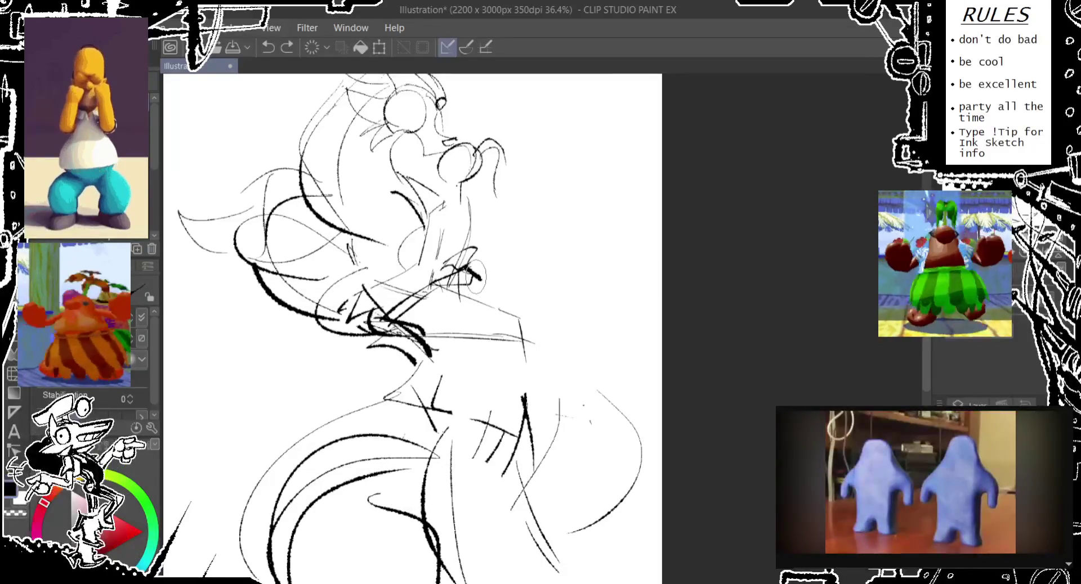
pyautogui.moveTo(472, 253); pyautogui.dragTo(481, 304)
pyautogui.moveTo(467, 180); pyautogui.dragTo(476, 273)
pyautogui.moveTo(465, 231); pyautogui.dragTo(486, 307)
pyautogui.hotkey('ctrl', 'z')
pyautogui.hotkey('ctrl', 'z')
# - Draw and darken the collar strokes left of the chin
pyautogui.moveTo(333, 248); pyautogui.dragTo(341, 285)
pyautogui.moveTo(271, 243); pyautogui.dragTo(349, 359)
pyautogui.moveTo(250, 276)
pyautogui.mouseDown()
pyautogui.moveTo(269, 310)
pyautogui.moveTo(312, 339)
pyautogui.mouseUp()
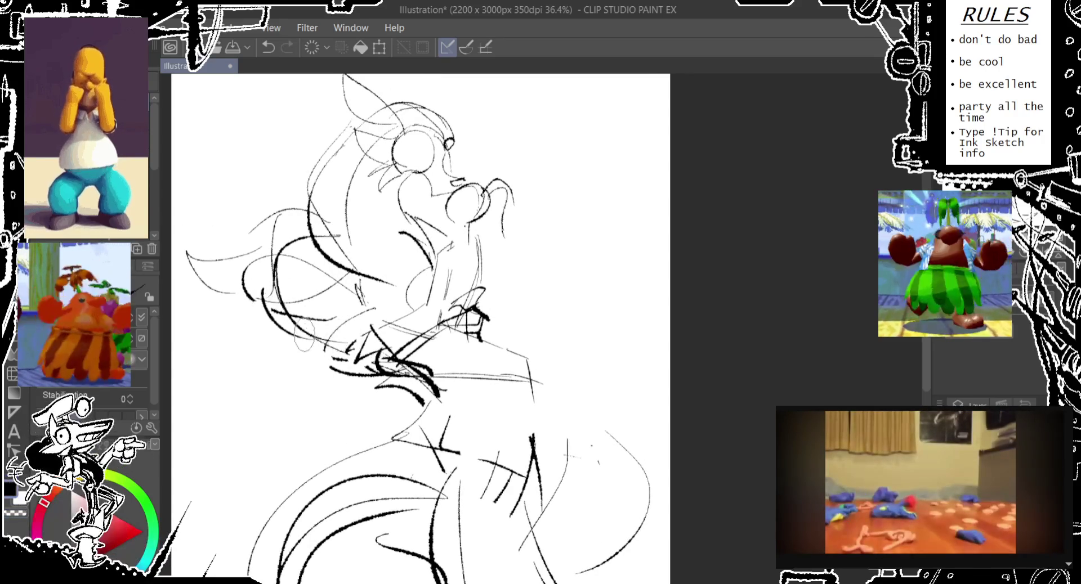
pyautogui.moveTo(248, 304)
pyautogui.mouseDown()
pyautogui.moveTo(282, 335)
pyautogui.moveTo(358, 360)
pyautogui.moveTo(397, 301)
pyautogui.moveTo(338, 357)
pyautogui.mouseUp()
pyautogui.moveTo(371, 318); pyautogui.dragTo(352, 380)
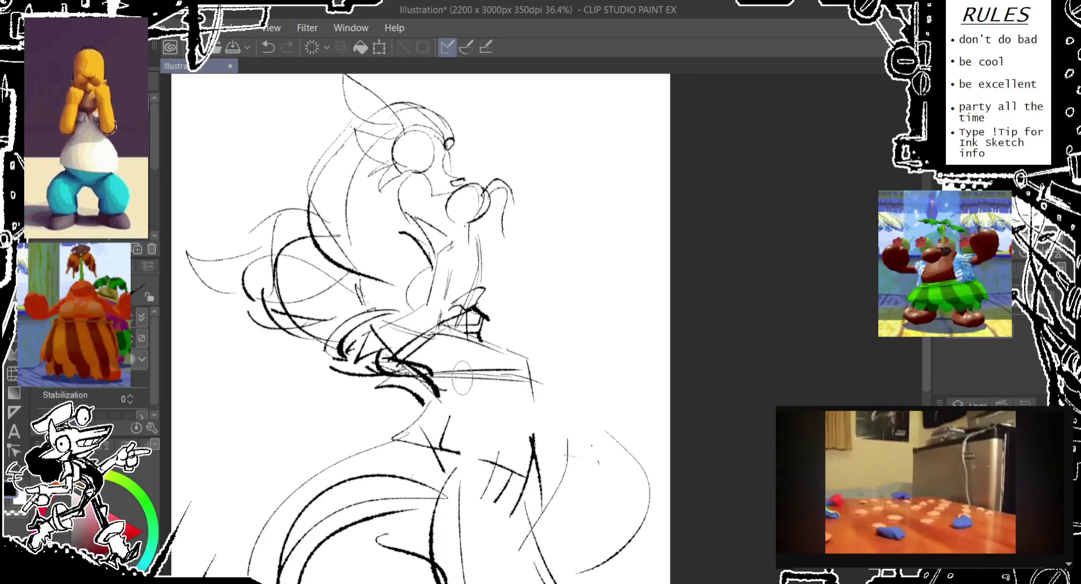
# - Draw the collar stroke right of the chin, redrawn to extend downward
pyautogui.moveTo(483, 332)
pyautogui.mouseDown()
pyautogui.moveTo(516, 361)
pyautogui.moveTo(504, 377)
pyautogui.mouseUp()
pyautogui.hotkey('ctrl', 'z')
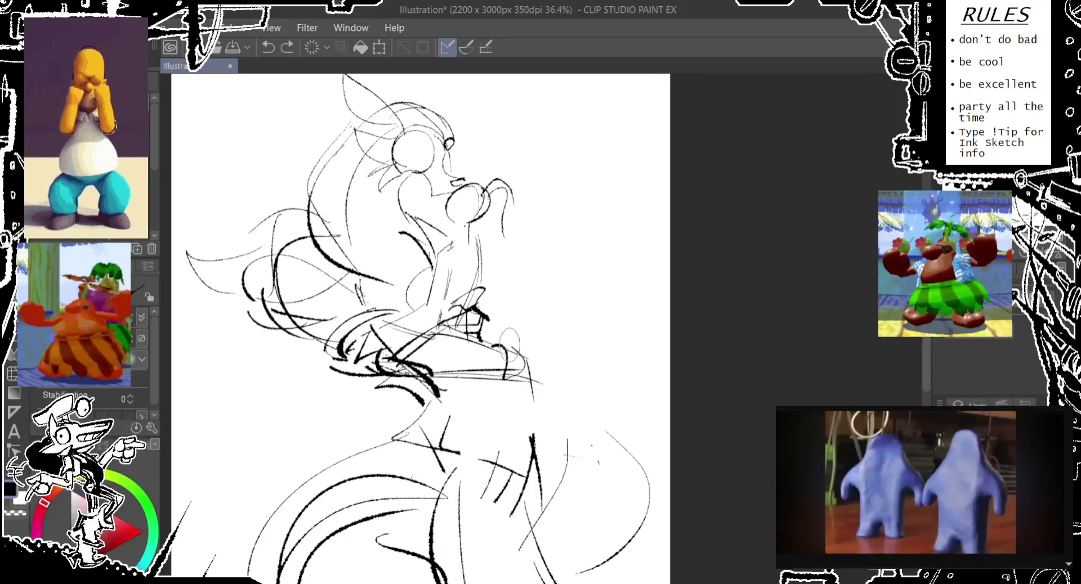
pyautogui.moveTo(479, 330)
pyautogui.mouseDown()
pyautogui.moveTo(534, 383)
pyautogui.moveTo(555, 335)
pyautogui.mouseUp()
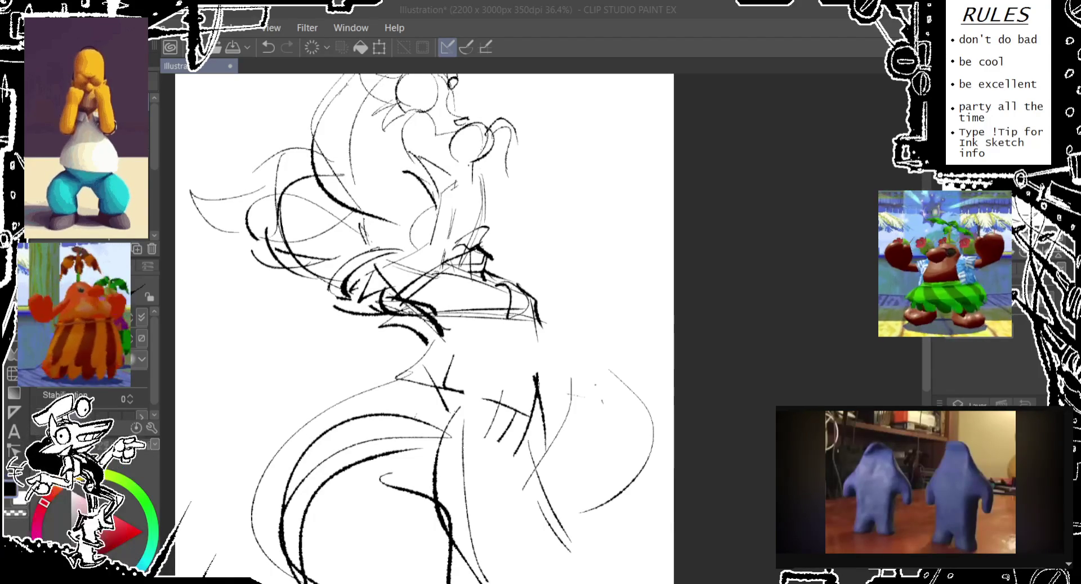
pyautogui.press('Left')
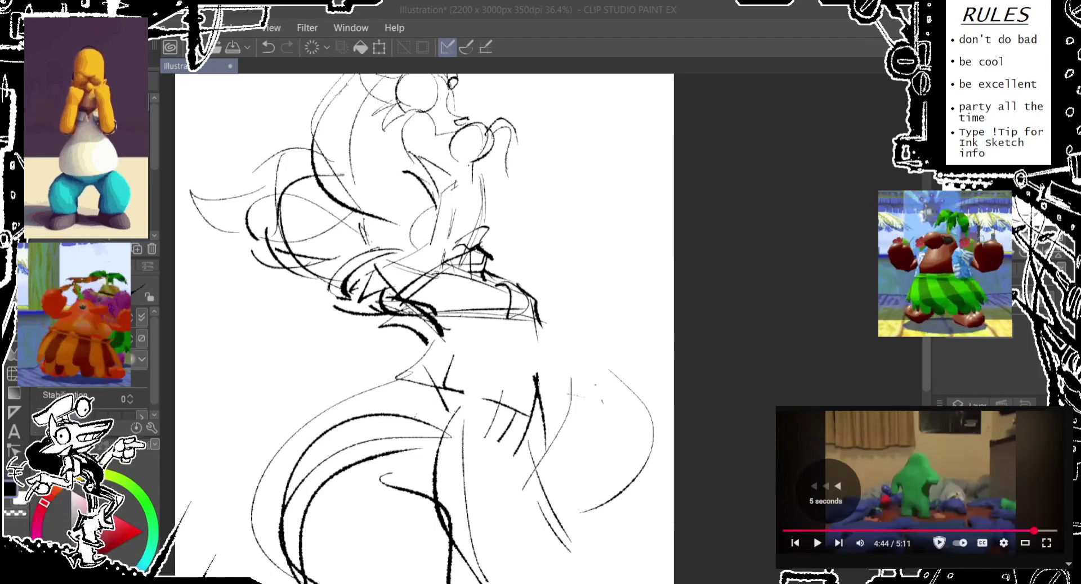